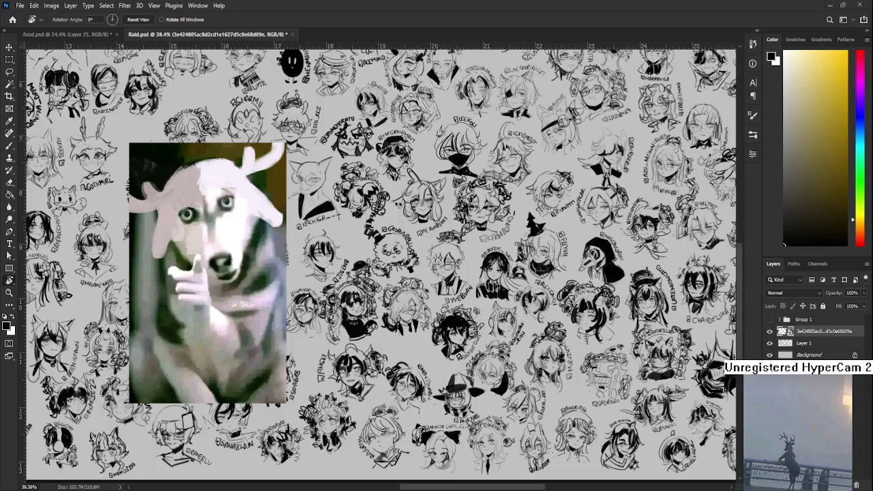
Zoom in on the sketch sheet, rotate the view, and select Layer 1 for painting
scroll(488, 329, up, 2)
scroll(488, 328, up, 2)
scroll(488, 329, up, 2)
scroll(488, 329, up, 2)
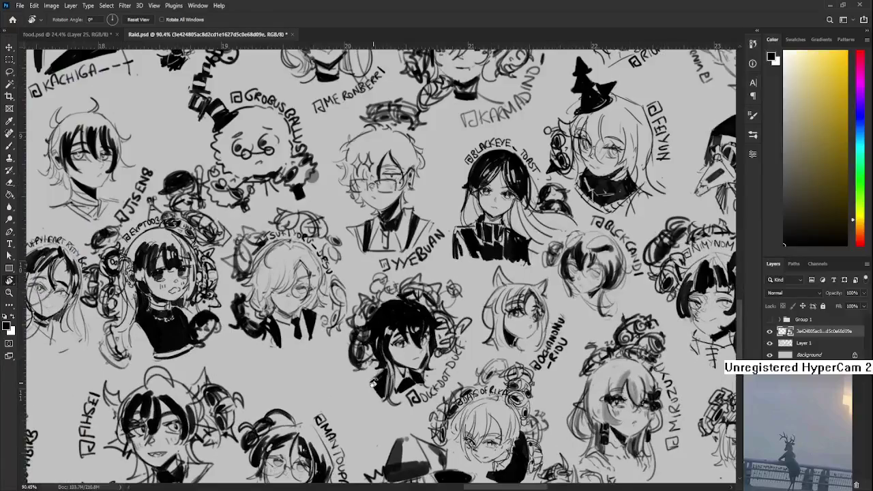
scroll(373, 384, up, 2)
scroll(420, 377, up, 2)
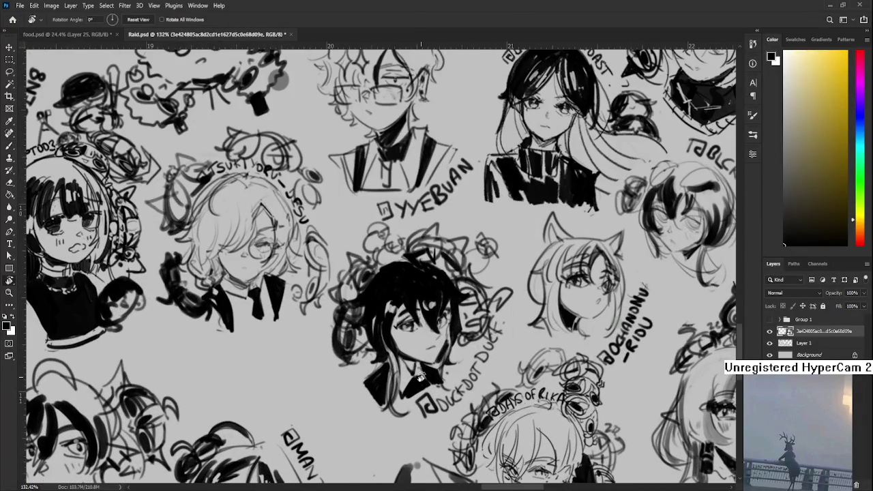
drag(421, 377, 263, 308)
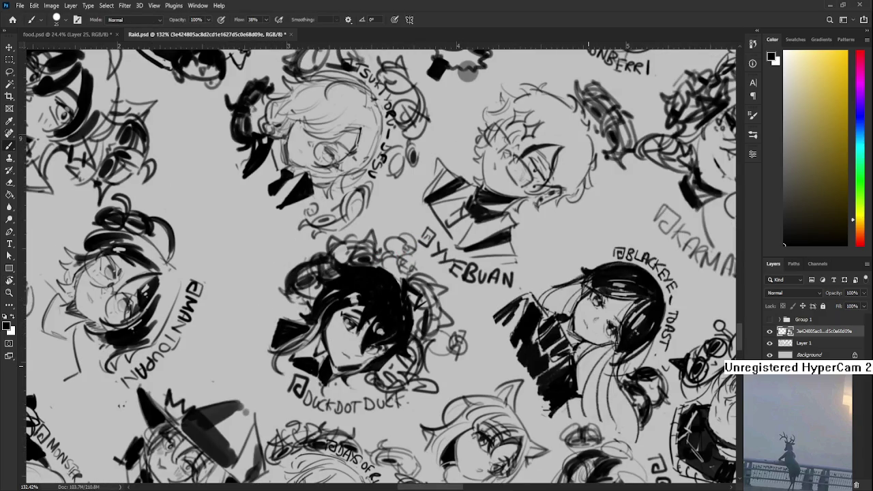
click(802, 343)
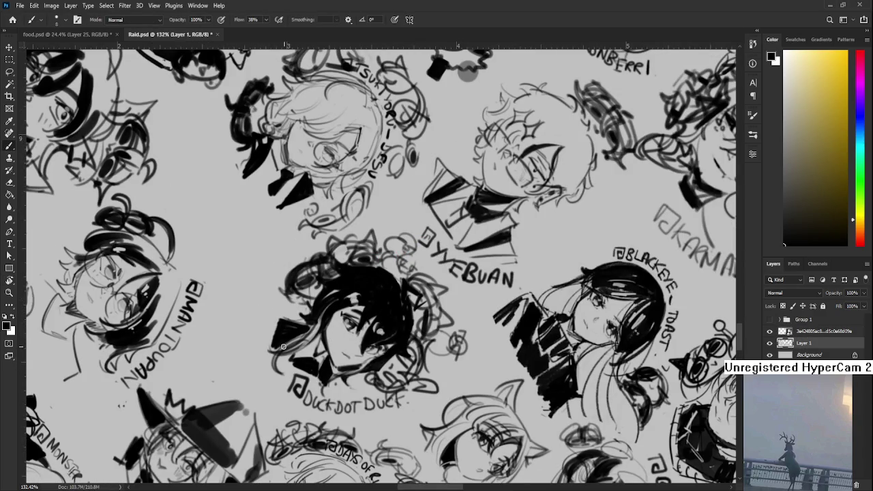
Brush small curly dark strokes beside the dark-haired head, then turn the view nearly upright
mouse_move(293, 288)
mouse_down()
mouse_move(273, 336)
mouse_move(270, 293)
mouse_move(282, 292)
mouse_move(258, 304)
mouse_move(268, 338)
mouse_move(256, 343)
mouse_move(252, 308)
mouse_move(270, 281)
mouse_up()
drag(279, 320, 292, 305)
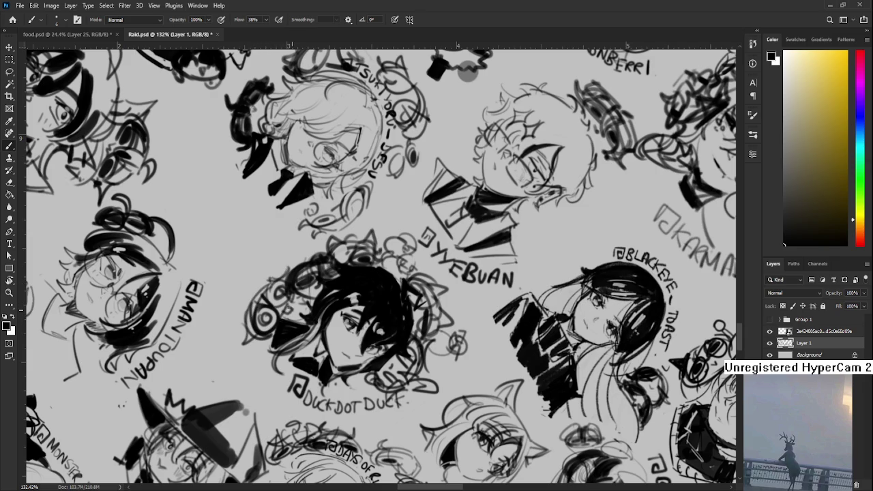
mouse_move(267, 338)
mouse_down()
mouse_move(269, 356)
mouse_move(260, 346)
mouse_move(467, 240)
mouse_up()
key(r)
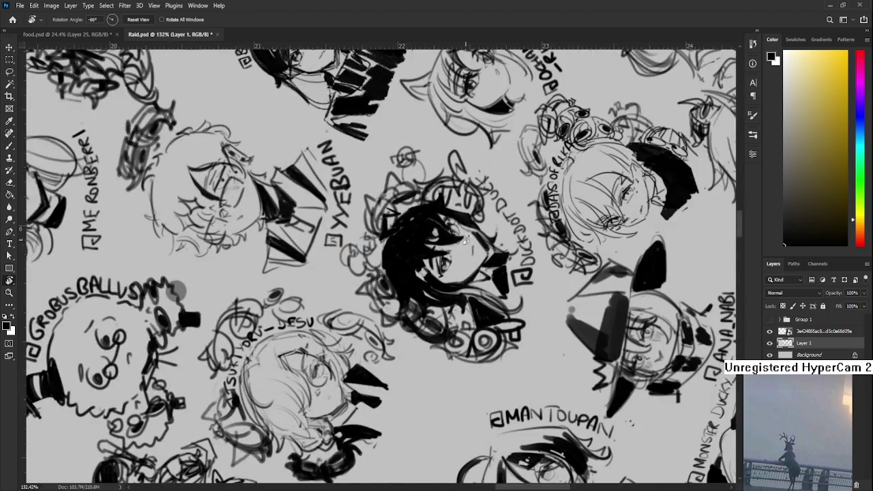
scroll(463, 240, down, 5)
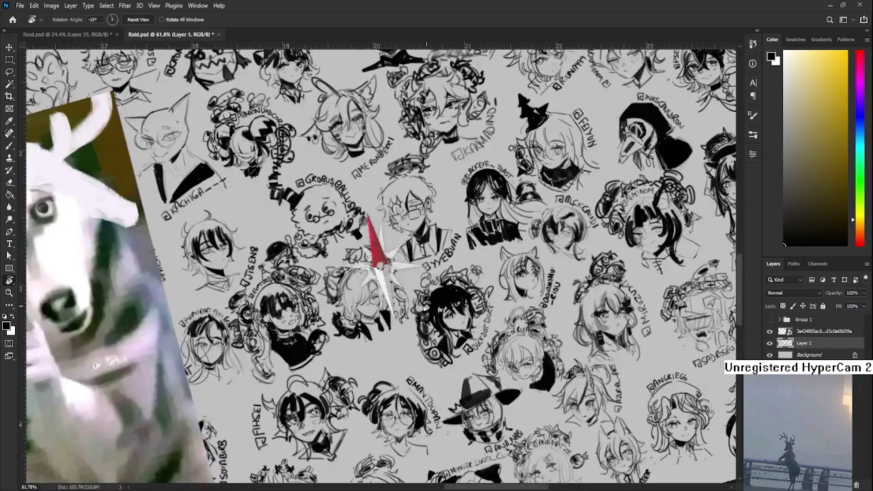
mouse_move(464, 240)
mouse_down()
mouse_move(411, 304)
mouse_move(392, 311)
mouse_up()
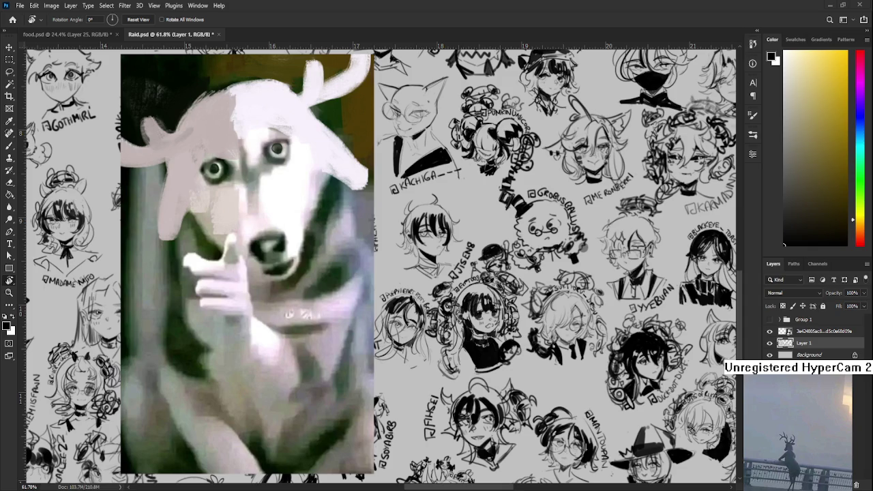
click(818, 331)
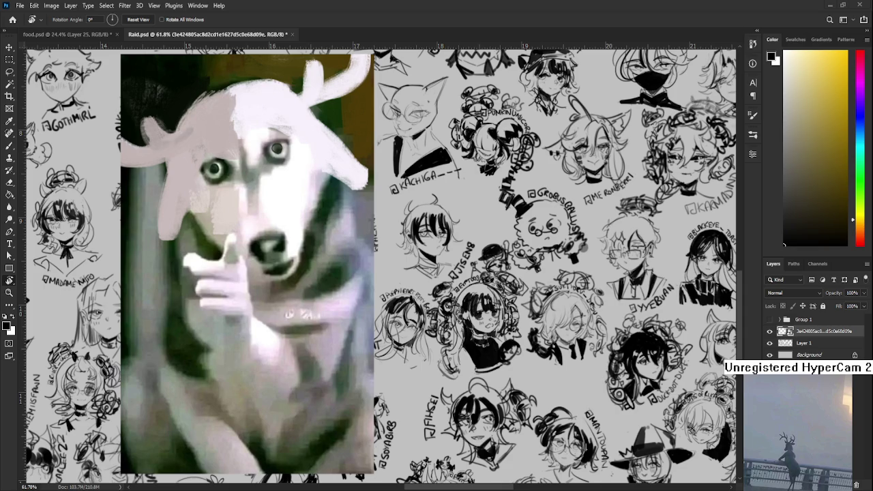
scroll(439, 280, down, 3)
scroll(439, 280, down, 2)
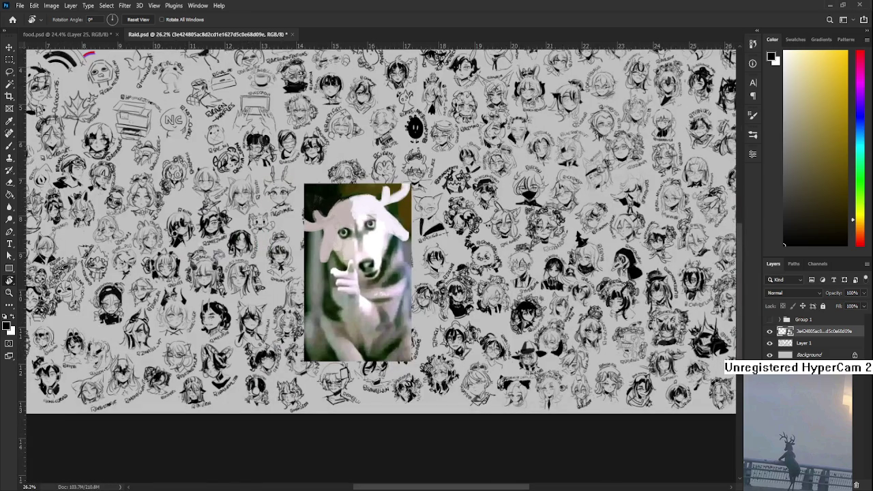
click(856, 485)
Save and close Raid.psd, returning to food.psd with the Brush active
key(ctrl+s)
click(213, 34)
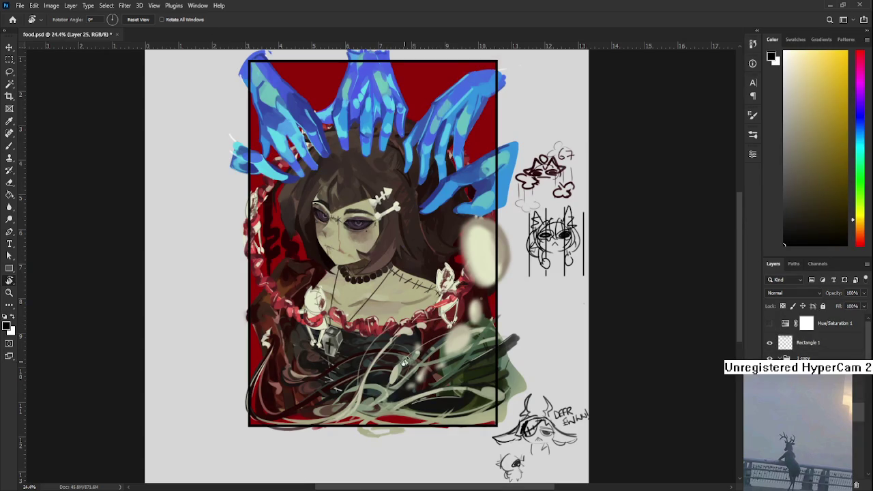
scroll(403, 362, up, 1)
drag(403, 361, 375, 418)
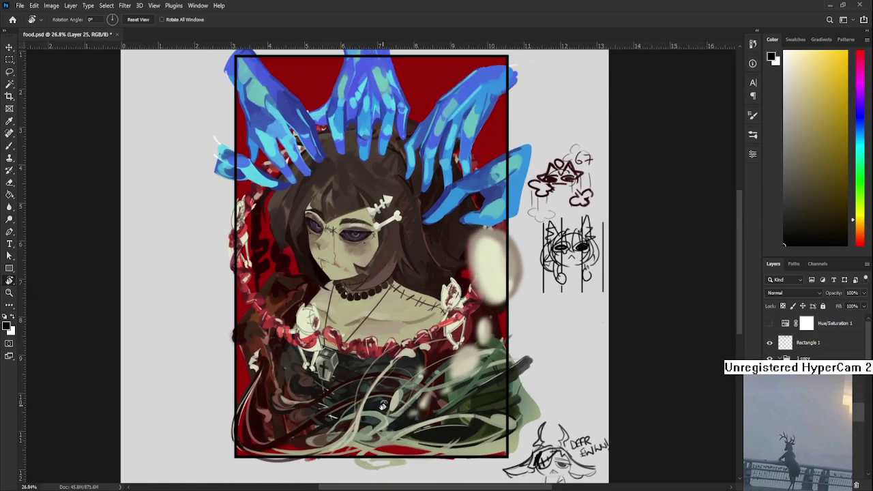
key(b)
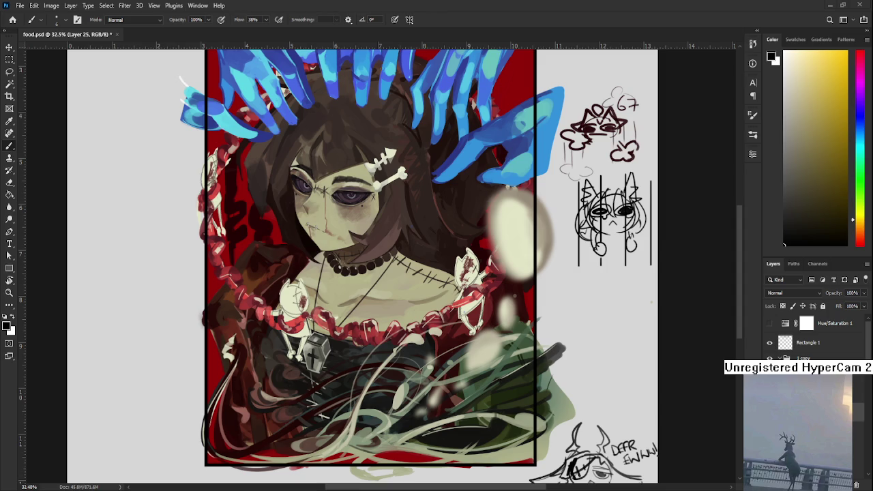
scroll(419, 396, up, 2)
Sample greens and a dark red-brown from the artwork and enlarge the brush to 25
drag(422, 397, 438, 350)
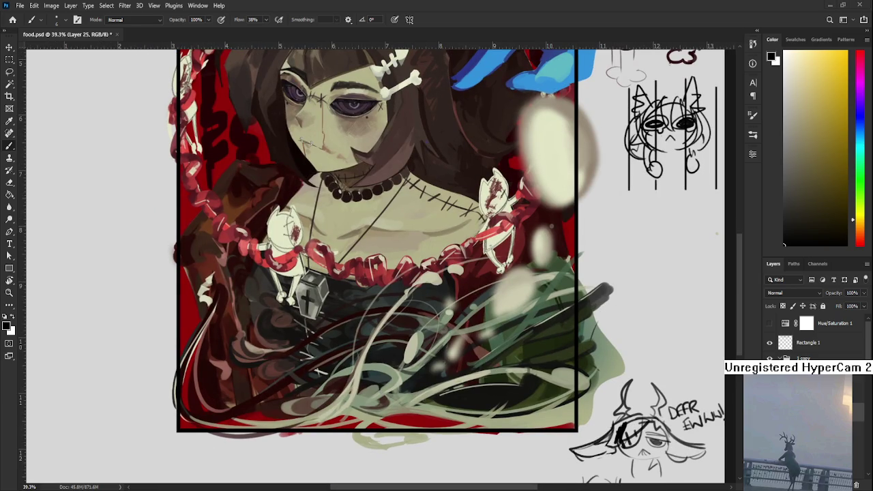
alt+click(346, 401)
key(bracketright)
key(bracketright)
key(bracketright)
alt+click(332, 413)
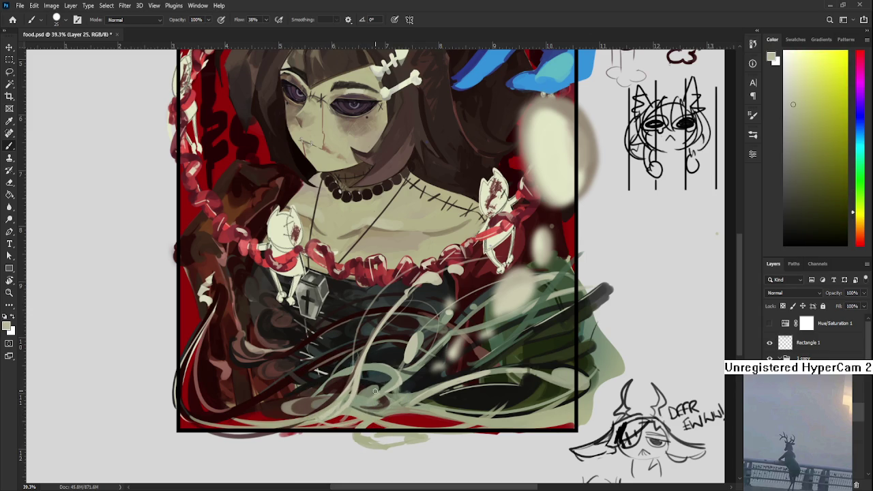
key(ctrl+minus)
key(ctrl+minus)
key(ctrl+minus)
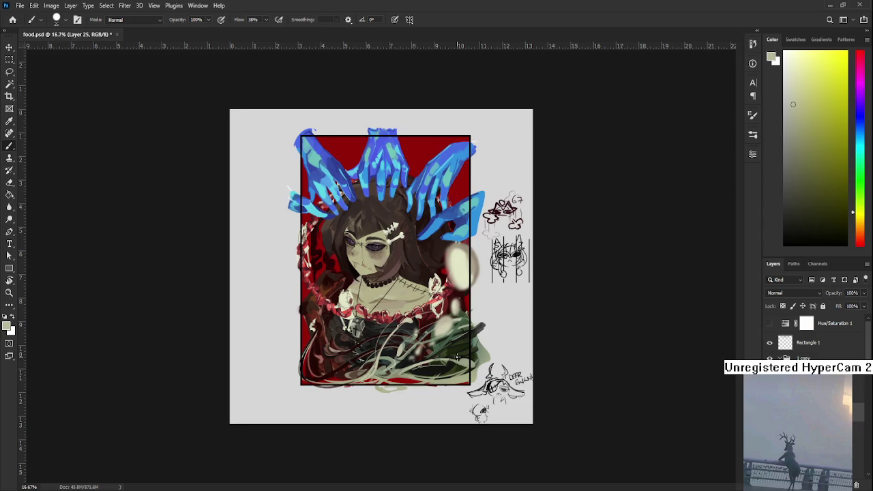
scroll(388, 372, up, 3)
scroll(361, 382, up, 3)
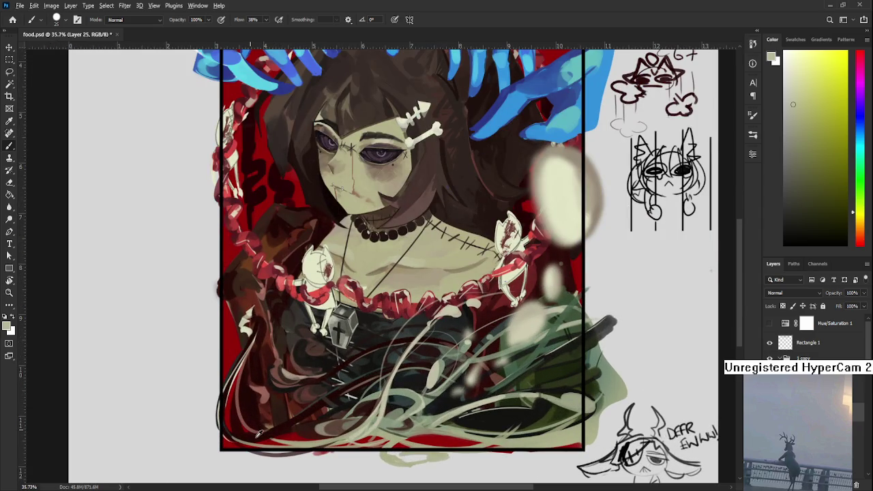
alt+click(290, 428)
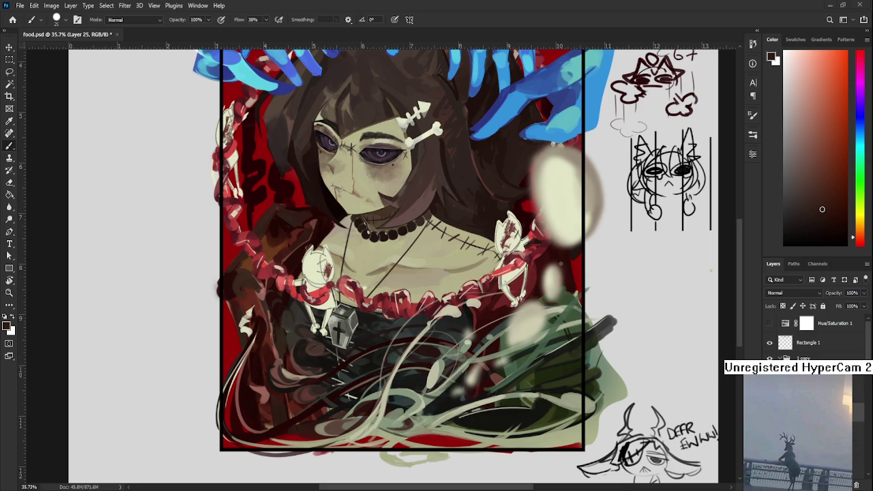
Paint a pale stroke on the dark dress and toggle undo/redo to compare it
alt+click(425, 366)
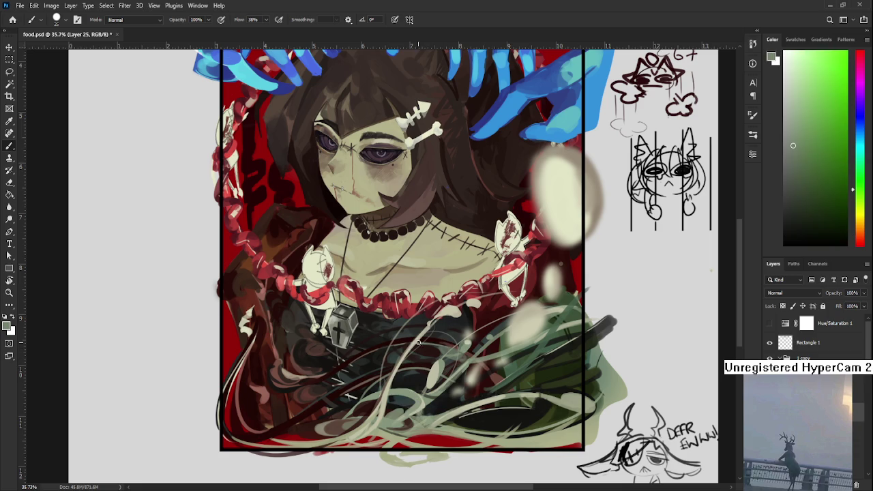
drag(397, 368, 424, 330)
alt+click(430, 370)
key(ctrl+shift+z)
key(ctrl+z)
key(ctrl+shift+z)
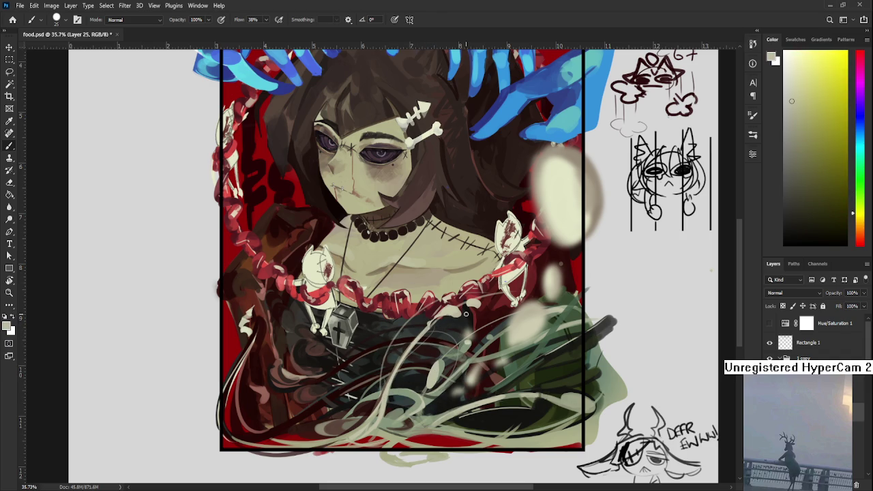
drag(466, 313, 447, 307)
scroll(452, 304, down, 2)
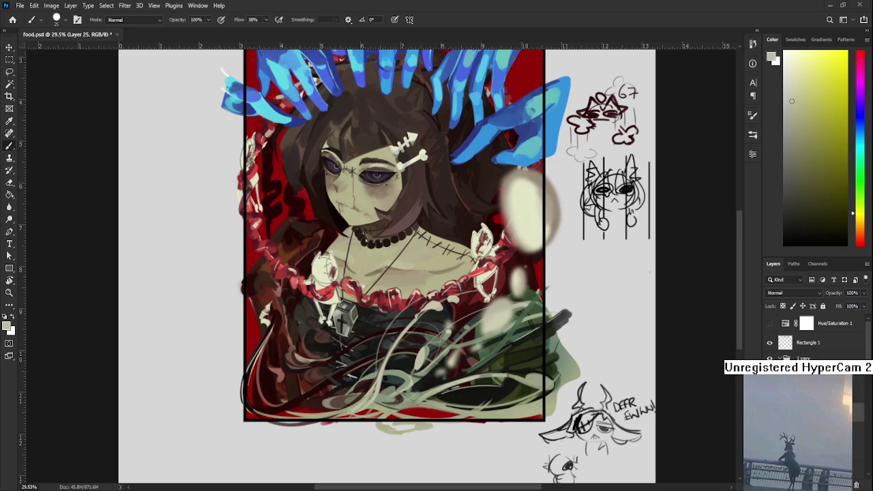
key(ctrl+z)
key(ctrl+z)
Sample a pale beige and add small pale strokes in the lower hair, rotating the view about 93°
alt+click(391, 431)
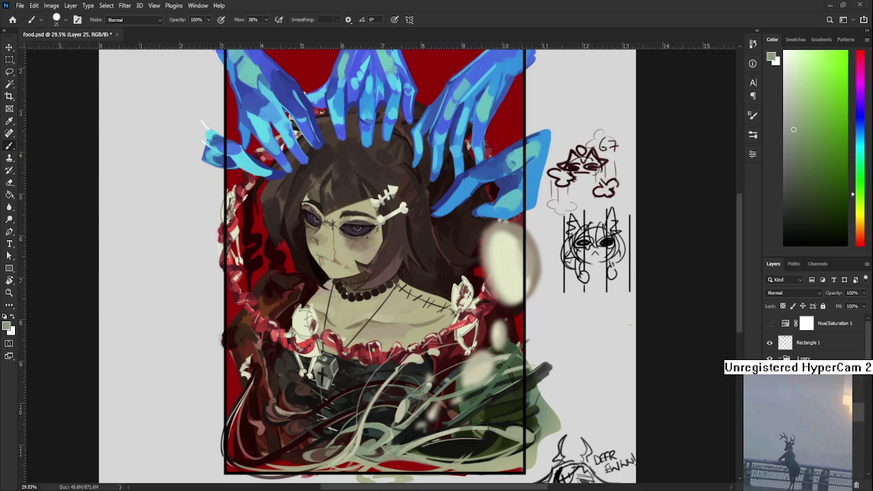
alt+click(365, 420)
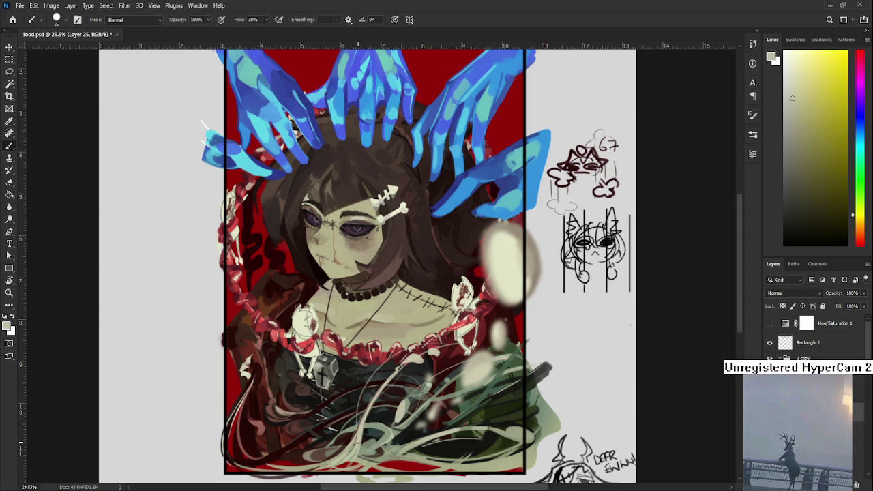
drag(360, 445, 357, 431)
alt+click(363, 427)
alt+click(360, 434)
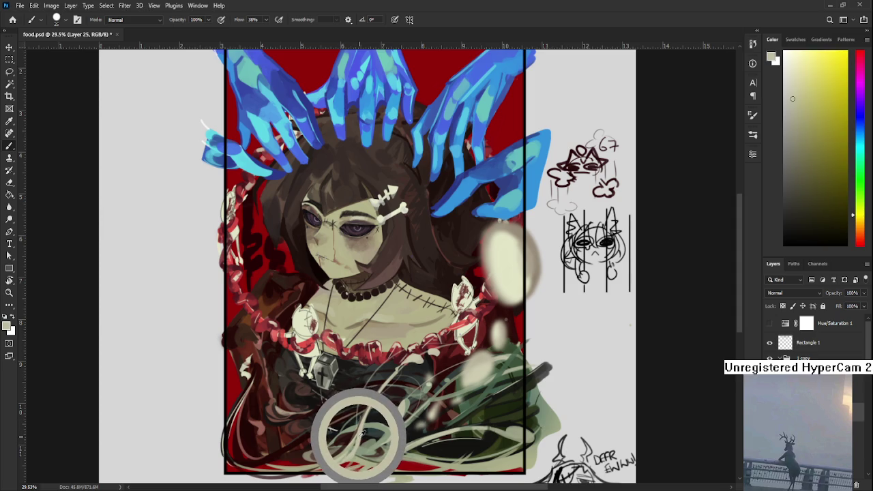
drag(359, 434, 356, 439)
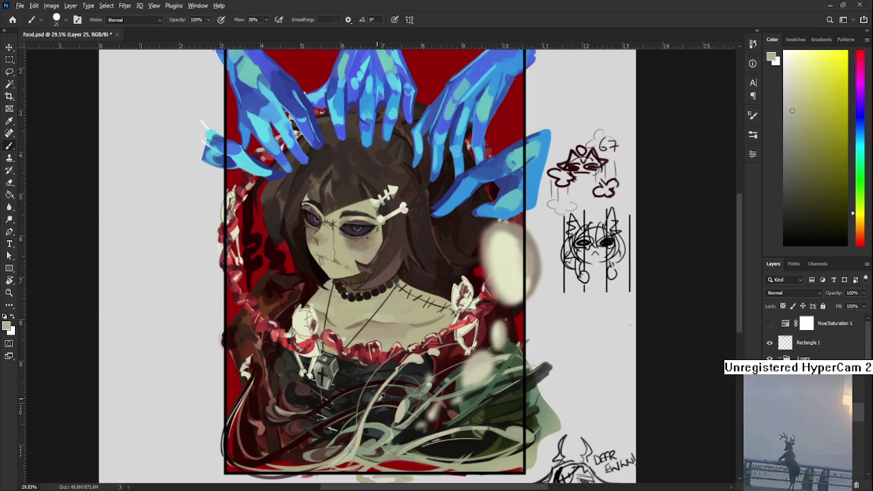
alt+click(360, 431)
key(r)
mouse_move(360, 431)
mouse_down()
mouse_move(399, 343)
mouse_move(292, 300)
mouse_up()
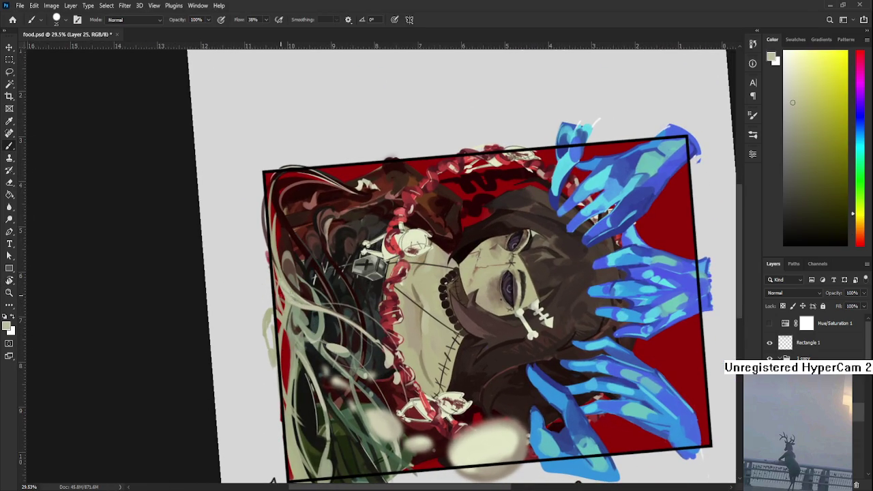
alt+click(280, 292)
key(e)
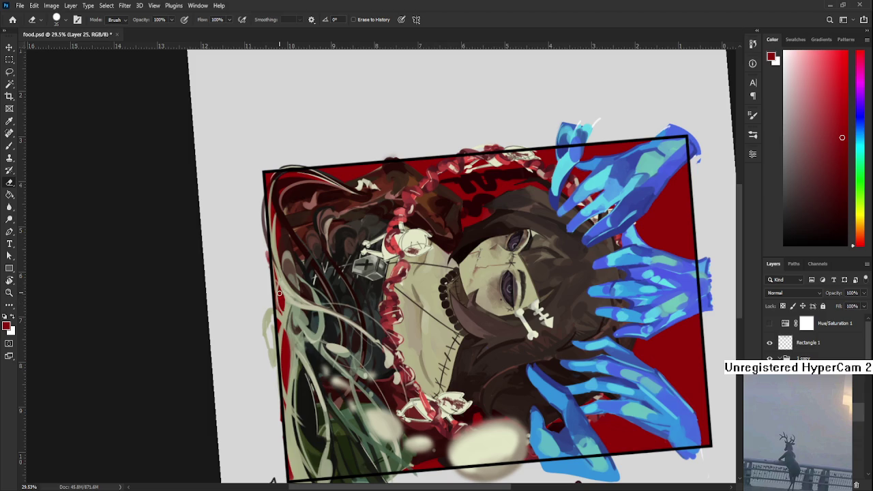
key(b)
alt+click(287, 308)
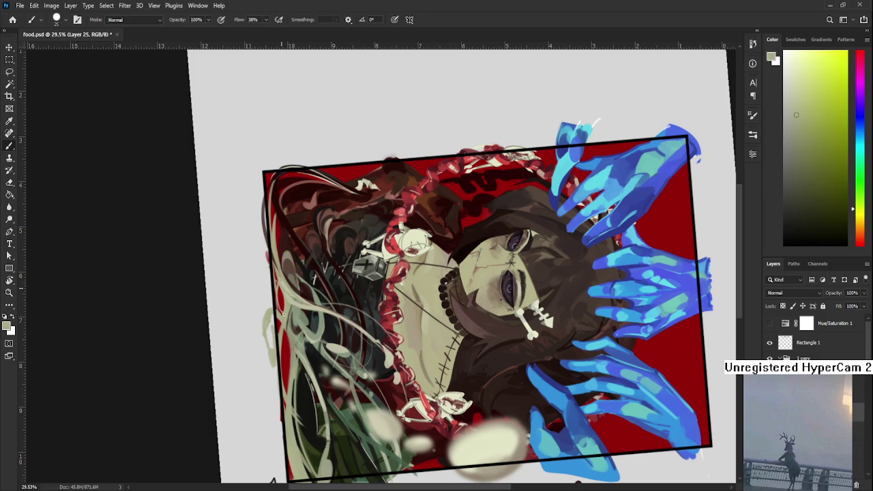
alt+click(292, 300)
alt+click(291, 302)
alt+click(293, 300)
alt+click(295, 298)
alt+click(287, 298)
alt+click(290, 301)
alt+click(287, 308)
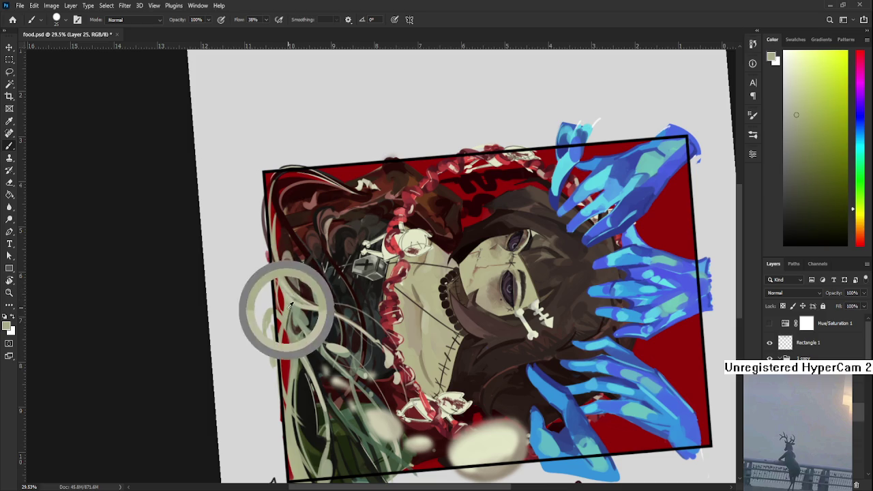
alt+click(288, 311)
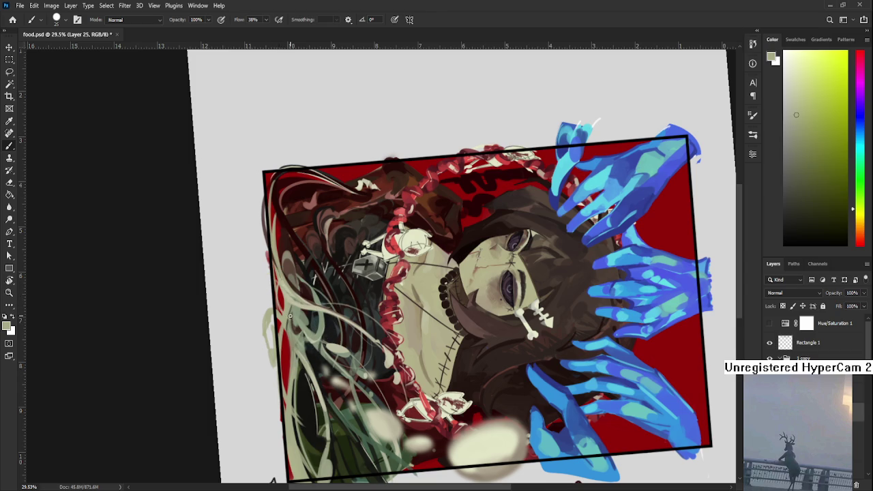
key(r)
drag(288, 311, 444, 350)
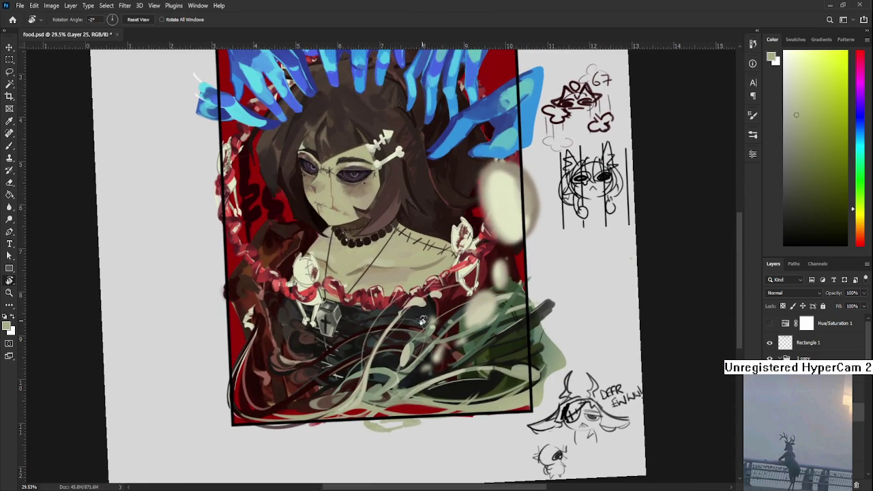
Adjust the canvas rotation and sample the dark red from the painting
mouse_move(407, 316)
mouse_down()
mouse_move(438, 330)
mouse_move(455, 307)
mouse_up()
key(b)
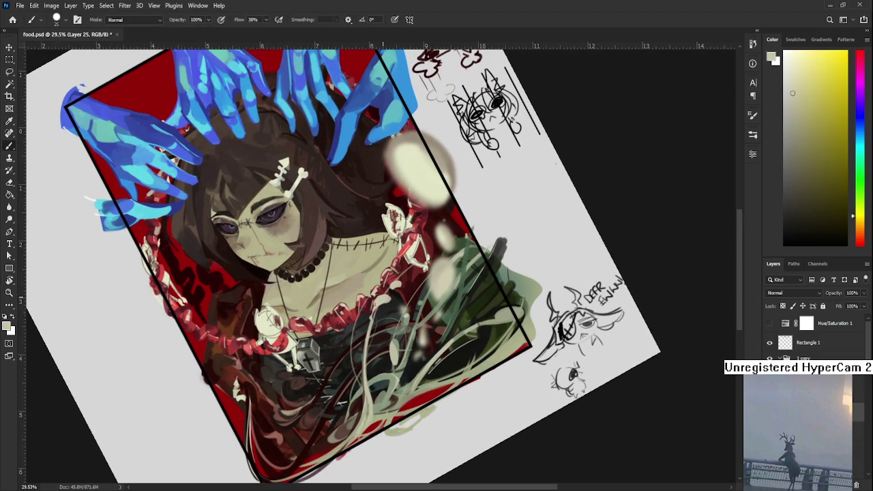
mouse_move(401, 307)
mouse_down()
mouse_move(383, 325)
mouse_move(472, 328)
mouse_move(353, 300)
mouse_up()
key(r)
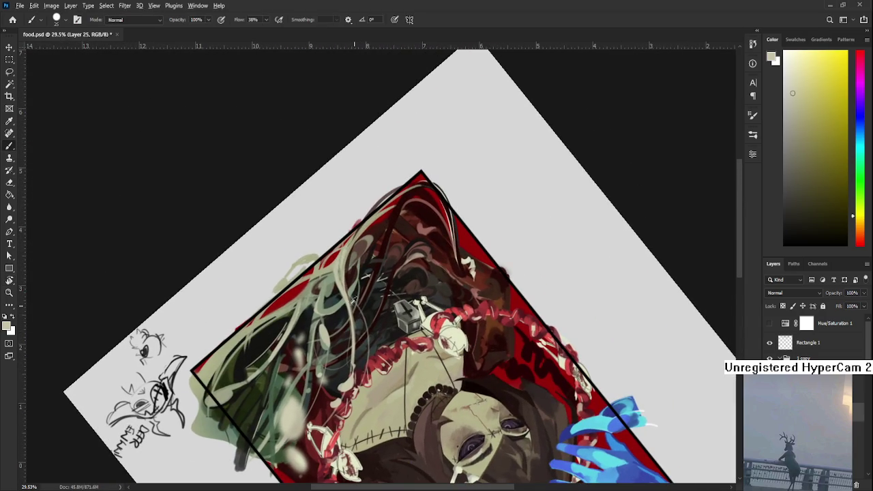
alt+click(353, 300)
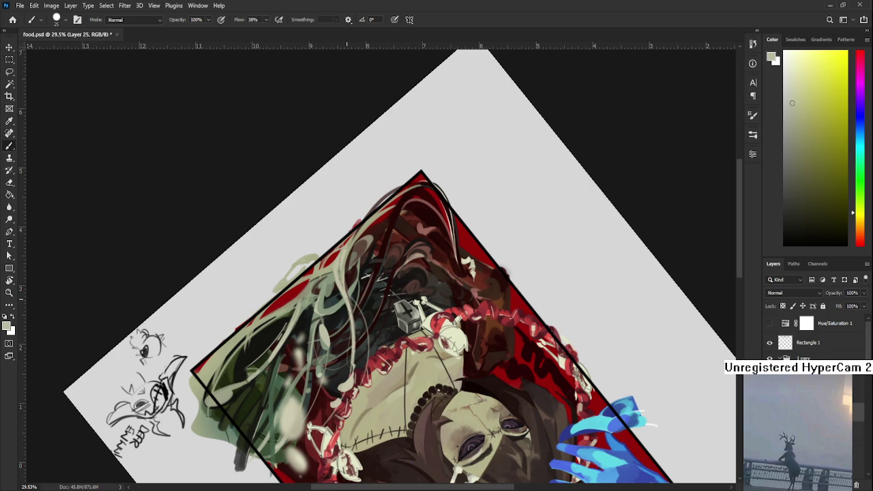
alt+click(357, 262)
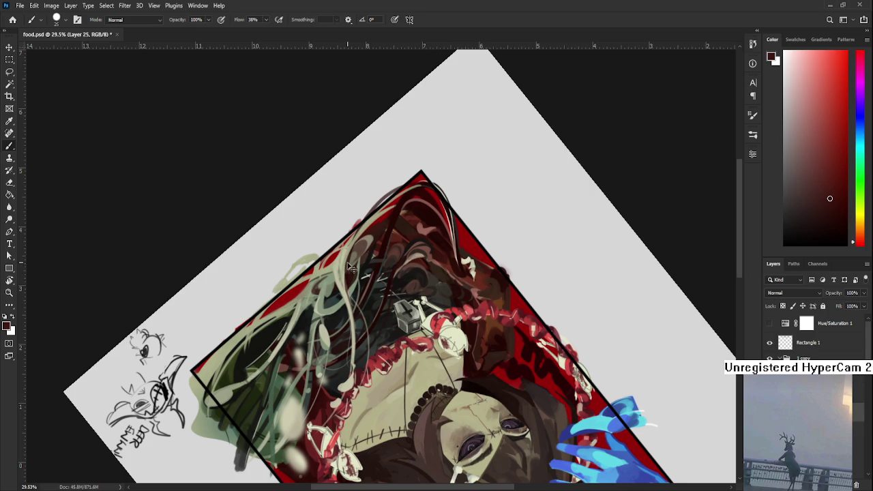
key(r)
drag(348, 286, 511, 245)
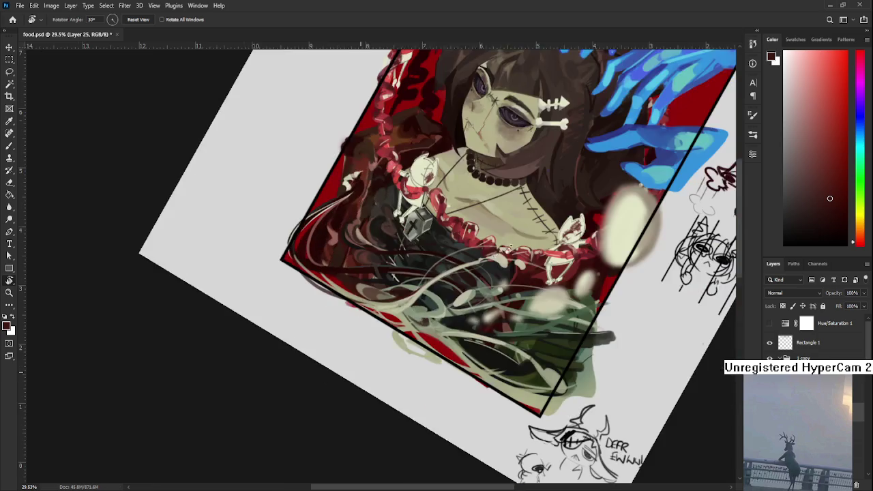
drag(492, 284, 487, 236)
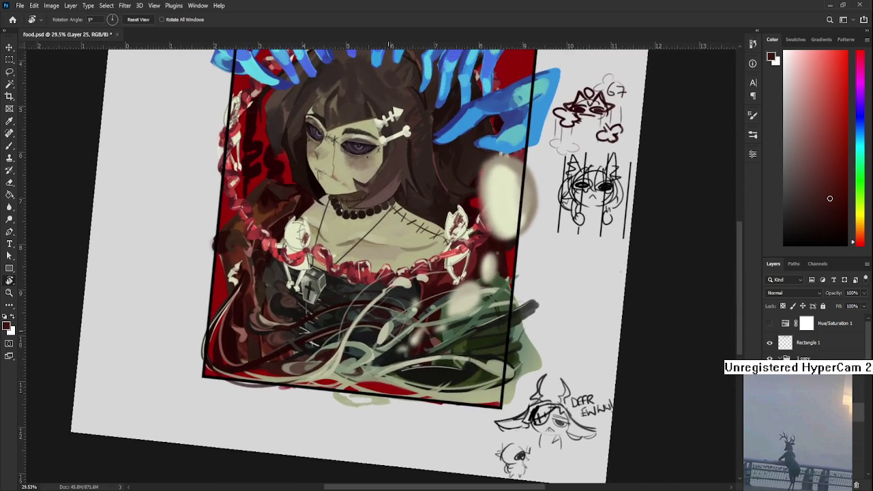
scroll(388, 330, up, 2)
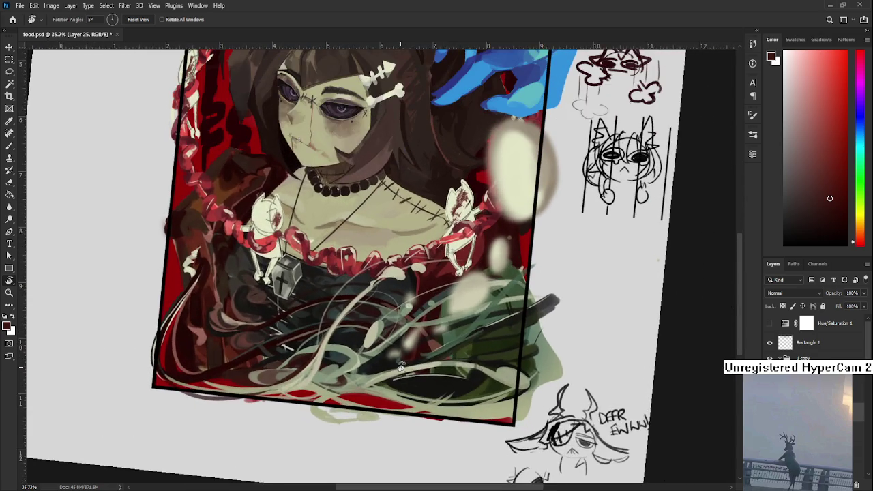
drag(388, 330, 414, 320)
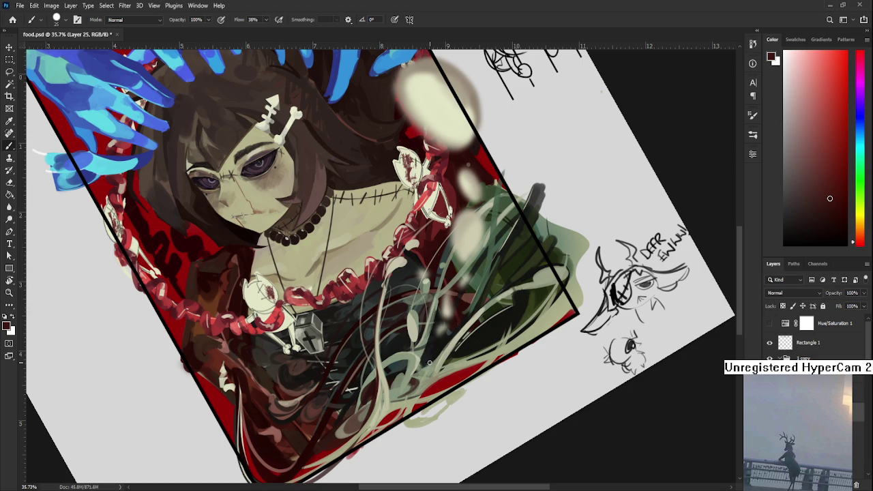
Sample grey-green, light green and pale yellow tones from the strands over the dress
alt+click(419, 328)
alt+click(414, 317)
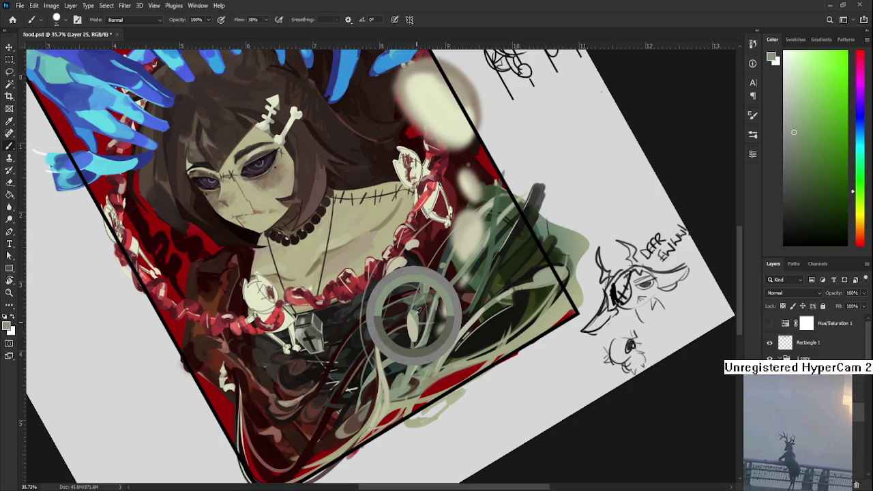
alt+click(412, 319)
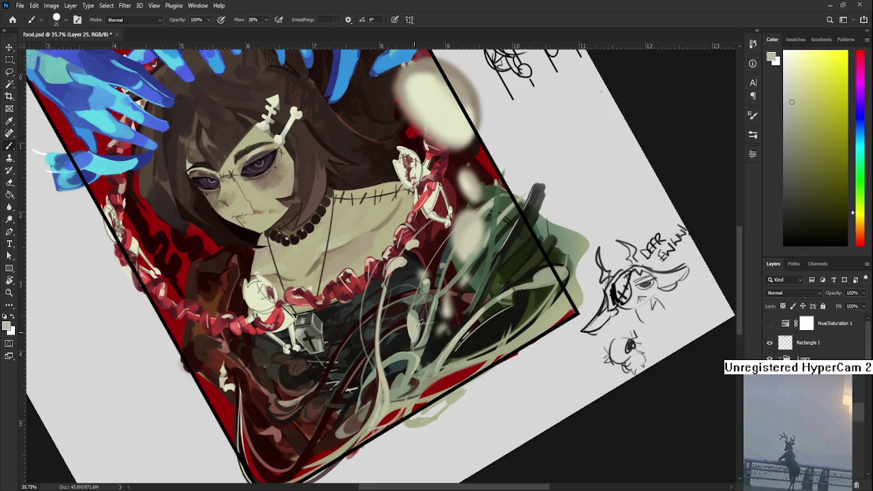
alt+click(416, 315)
alt+click(411, 325)
alt+click(416, 315)
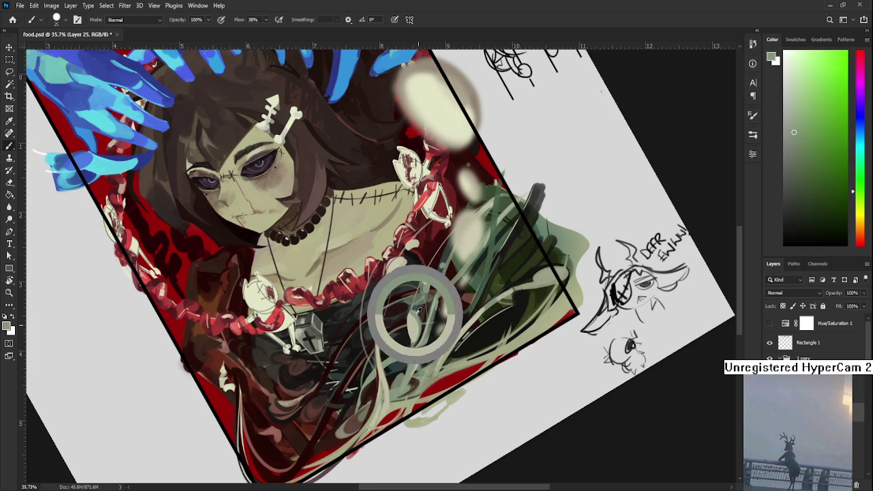
alt+click(417, 312)
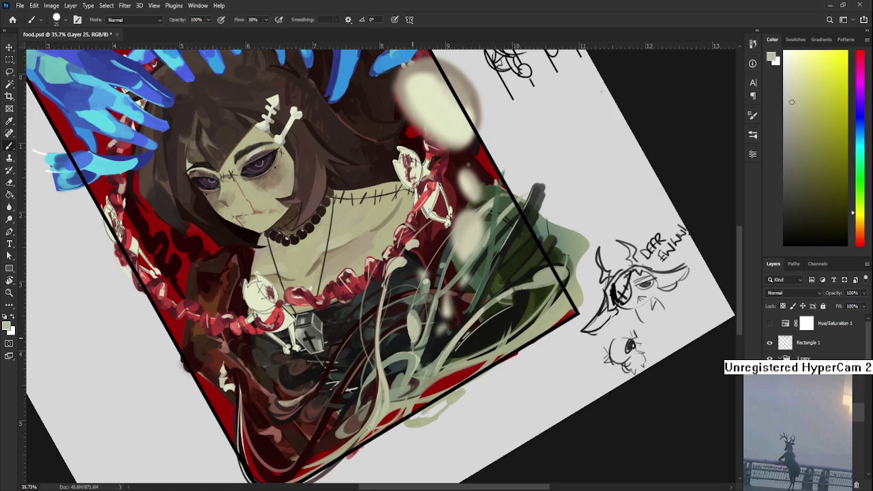
alt+click(413, 325)
alt+click(414, 330)
drag(436, 313, 429, 331)
alt+click(426, 330)
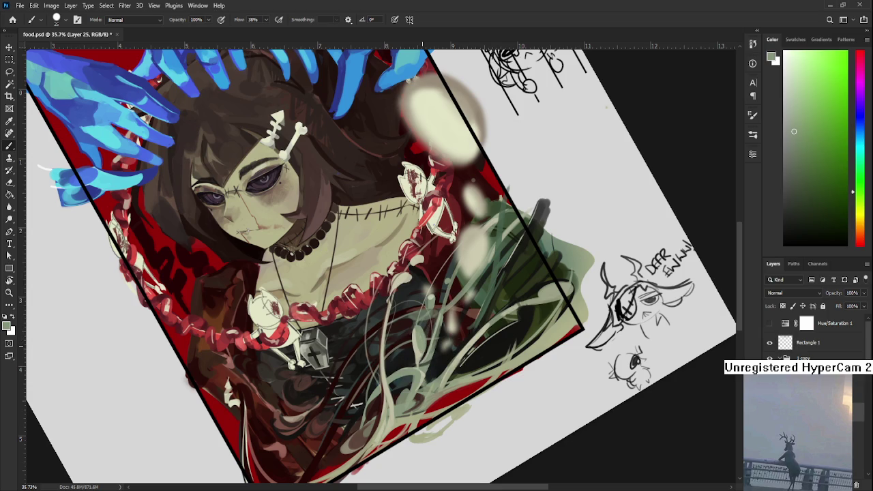
alt+click(411, 355)
Paint and erase strands using pale cream and the frill's red, then straighten the canvas
key(r)
drag(472, 358, 401, 354)
alt+click(403, 273)
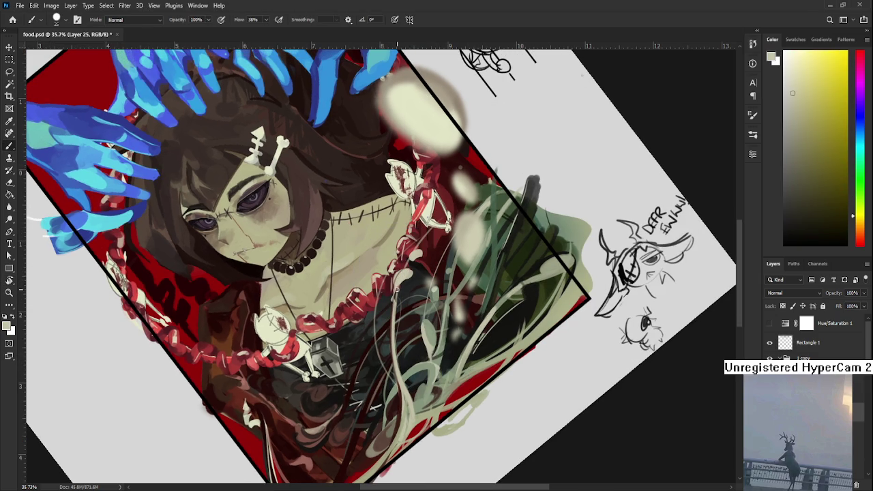
key(e)
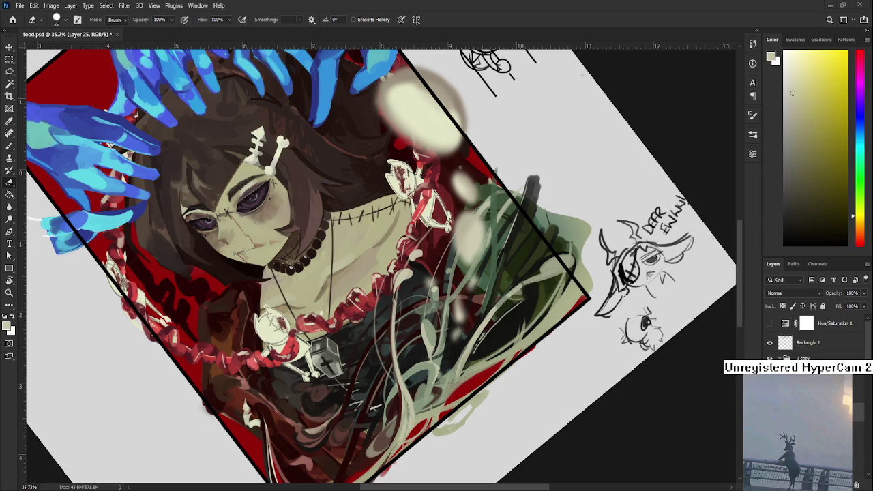
scroll(449, 307, up, 2)
key(b)
alt+click(386, 287)
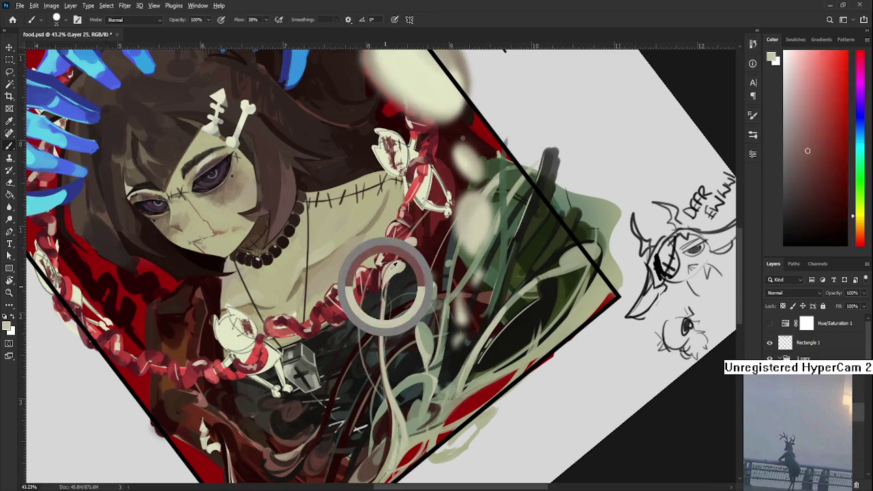
key(e)
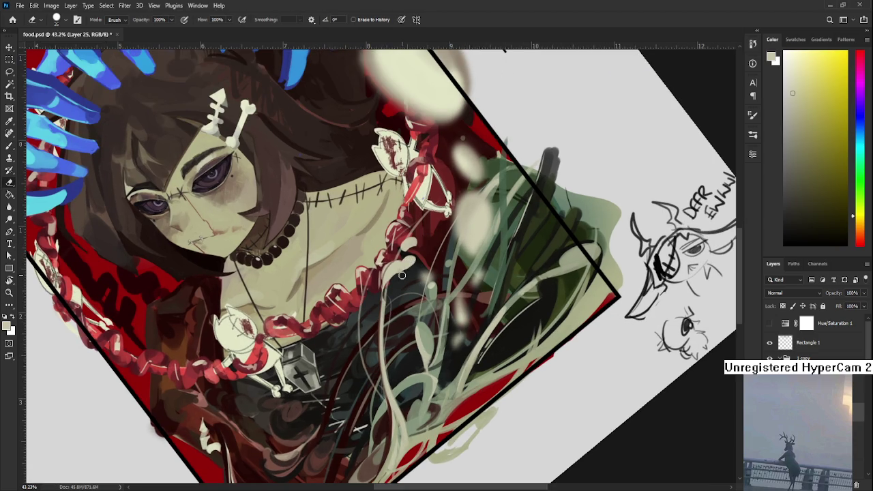
key(r)
mouse_move(402, 275)
mouse_down()
mouse_move(432, 312)
mouse_move(404, 290)
mouse_up()
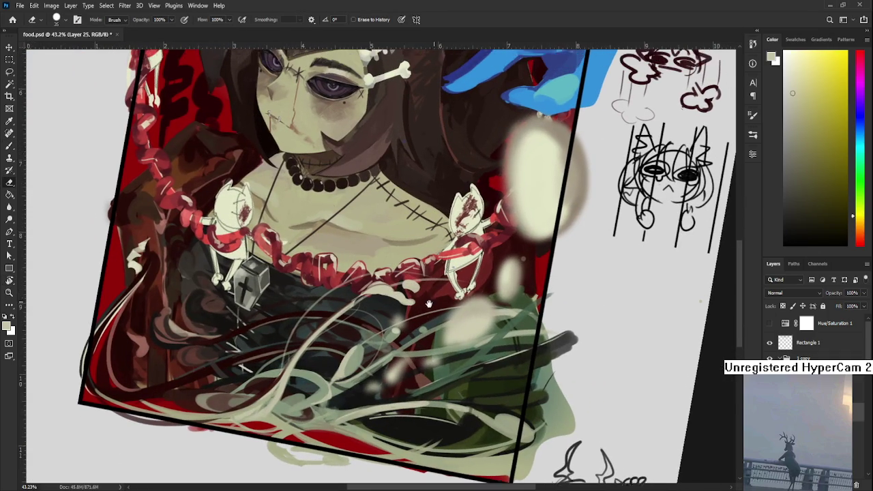
mouse_move(416, 300)
mouse_down()
mouse_move(420, 326)
mouse_move(418, 313)
mouse_up()
Paint a faint light stroke beside the red frill and erase the excess
key(r)
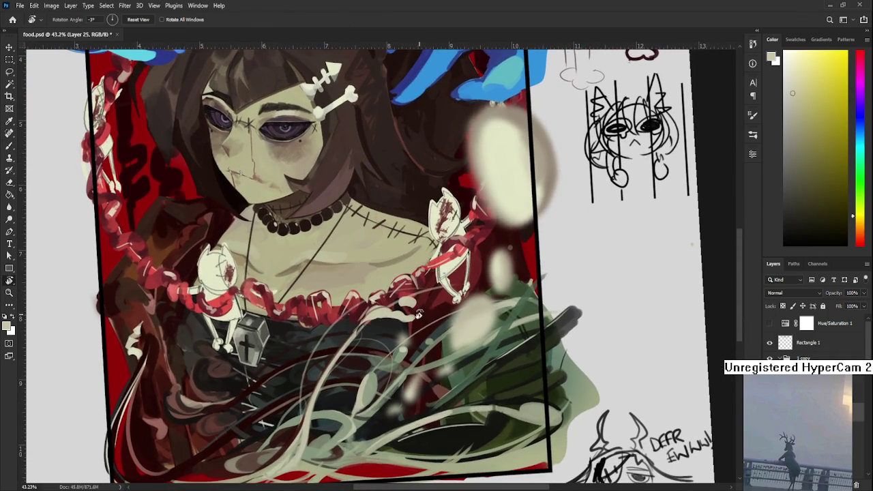
key(b)
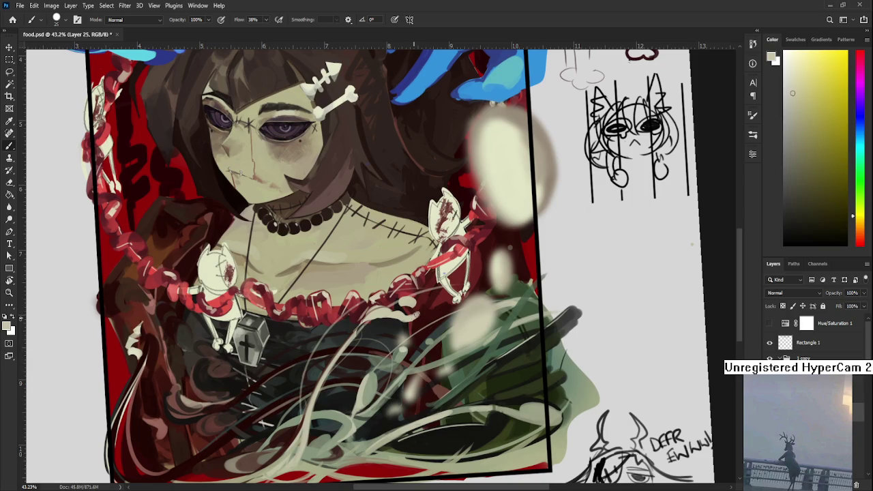
drag(414, 314, 422, 313)
key(e)
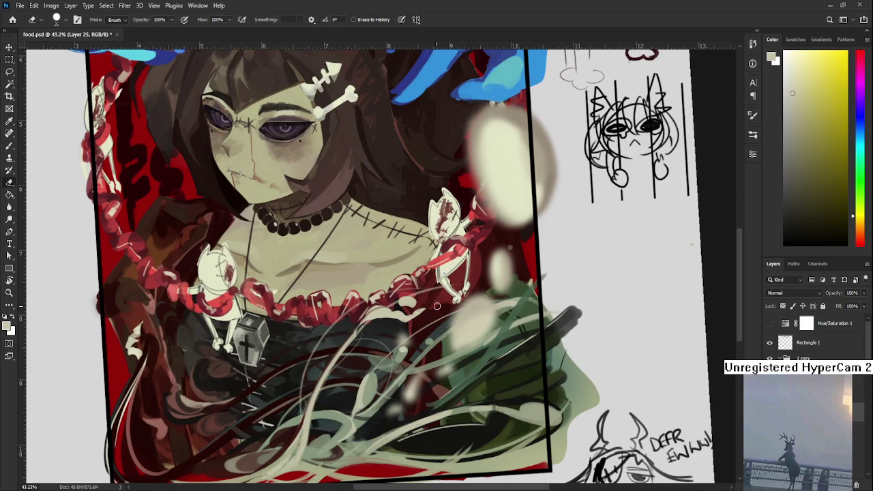
scroll(426, 306, up, 1)
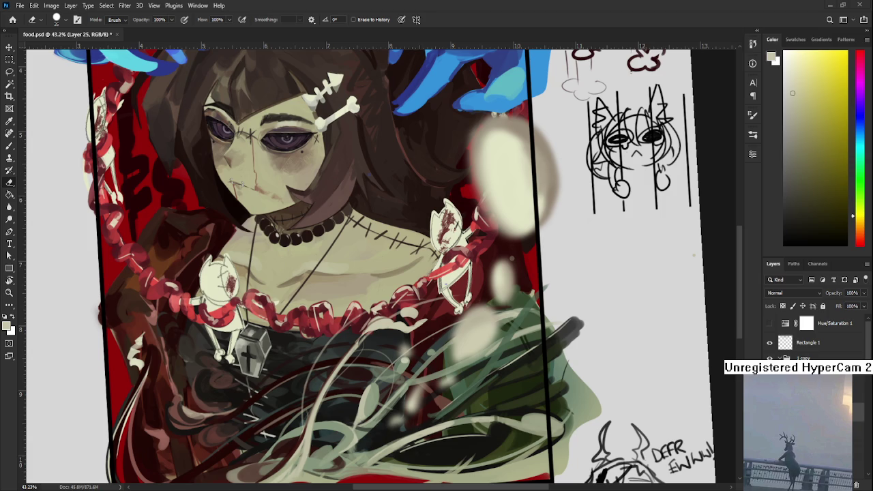
Sample several strand colours and tidy the strand ends at the frill, erasing as needed
key(b)
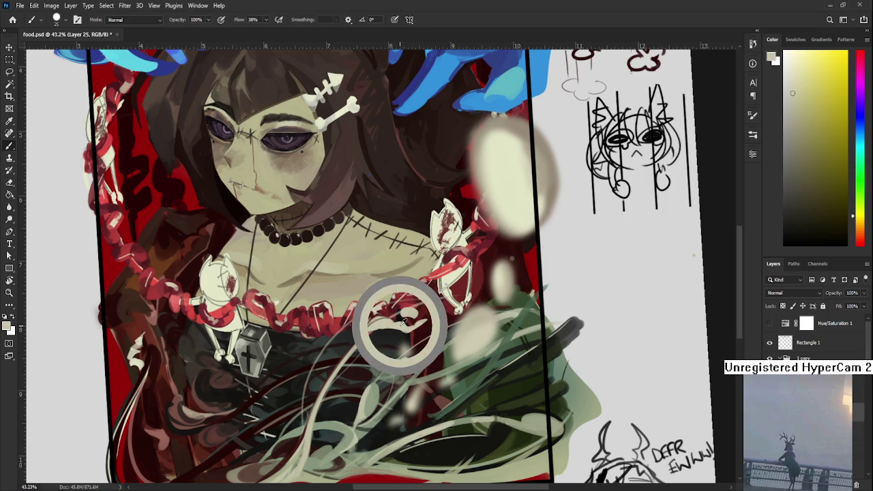
drag(401, 324, 405, 323)
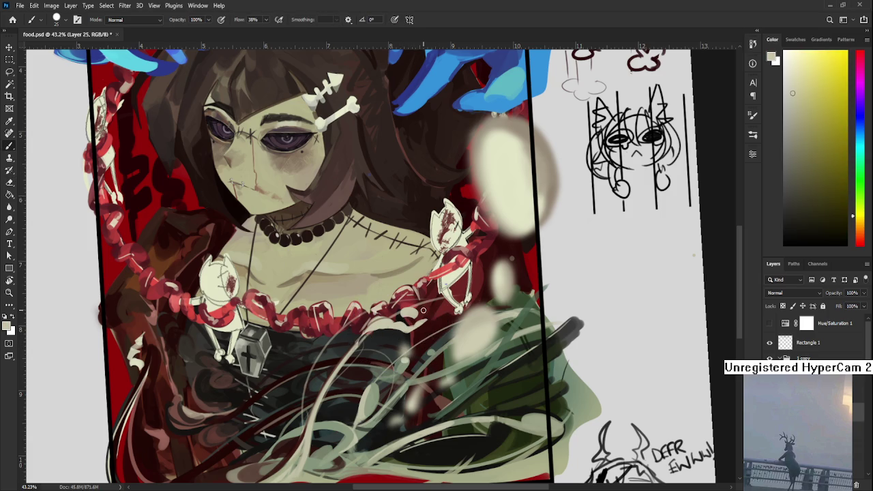
alt+click(392, 326)
alt+click(380, 325)
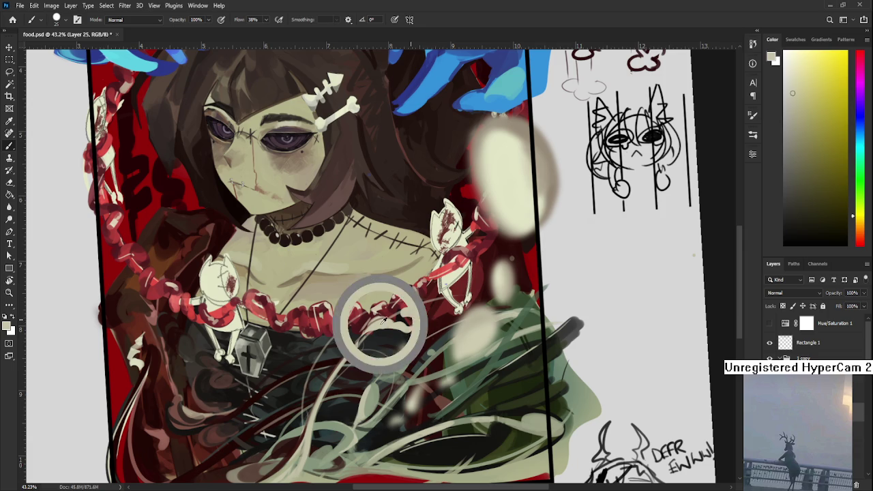
alt+click(418, 312)
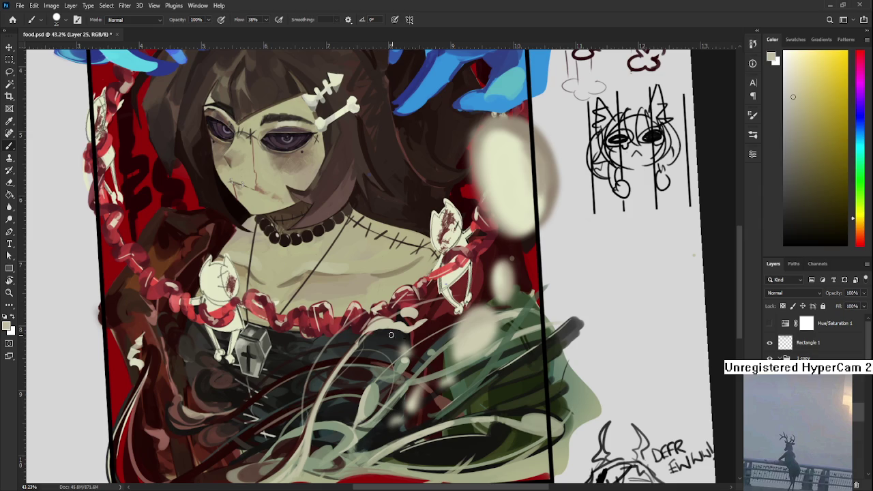
alt+click(359, 340)
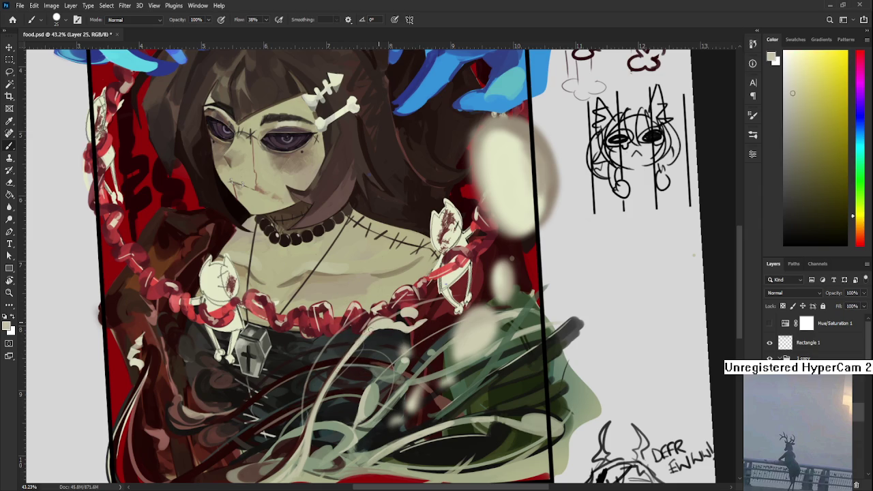
key(e)
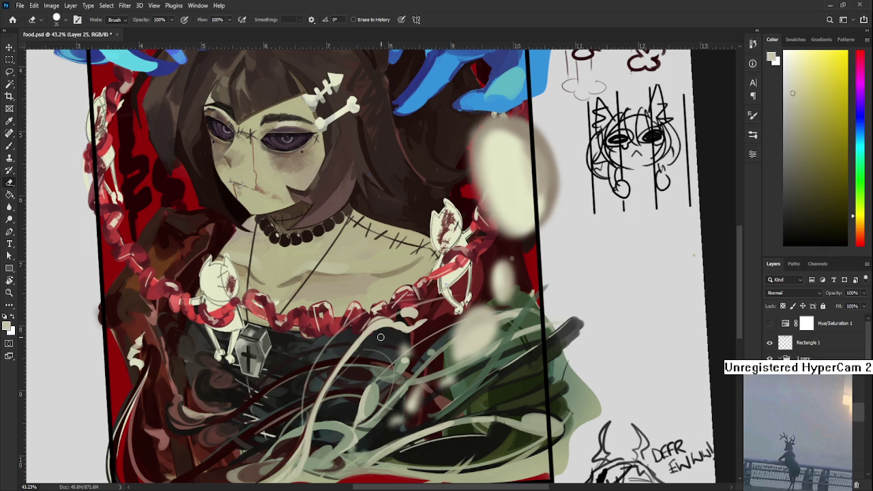
key(b)
alt+click(398, 327)
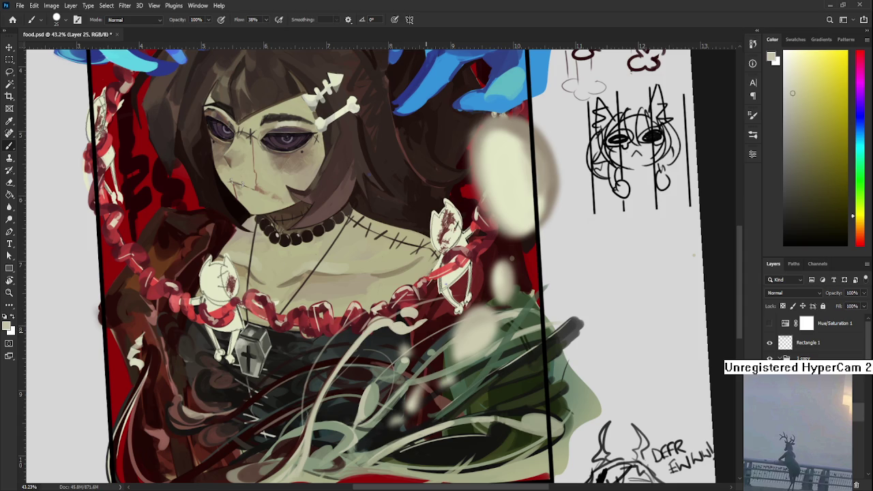
Zoom in on the chest and sample colours from the frill and nearby strands
scroll(339, 326, down, 1)
scroll(349, 326, down, 1)
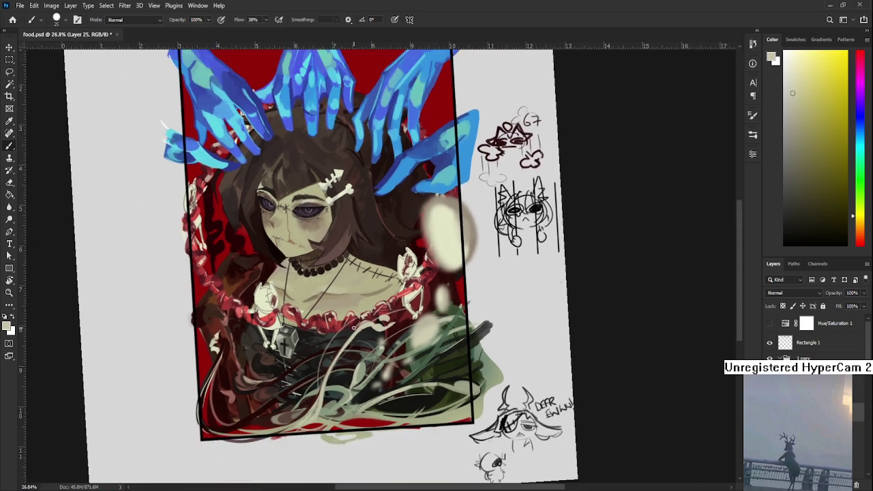
scroll(374, 329, up, 1)
scroll(373, 330, up, 3)
alt+click(374, 313)
drag(374, 311, 358, 317)
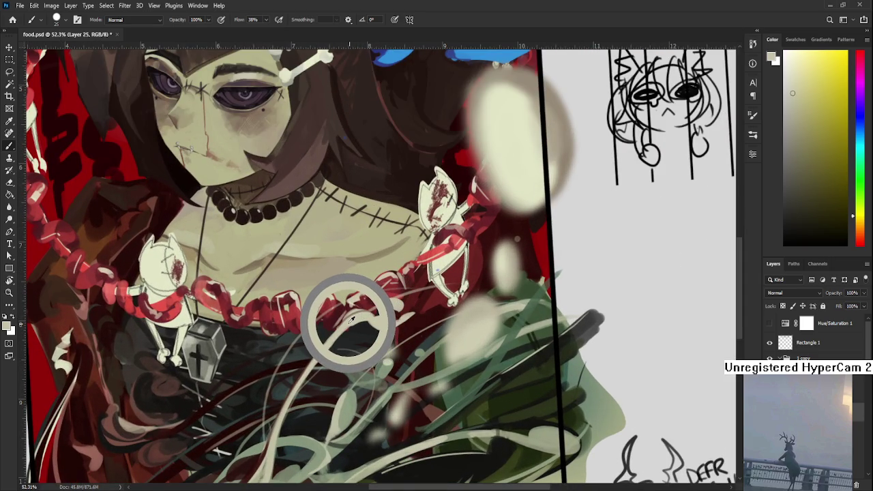
alt+click(359, 303)
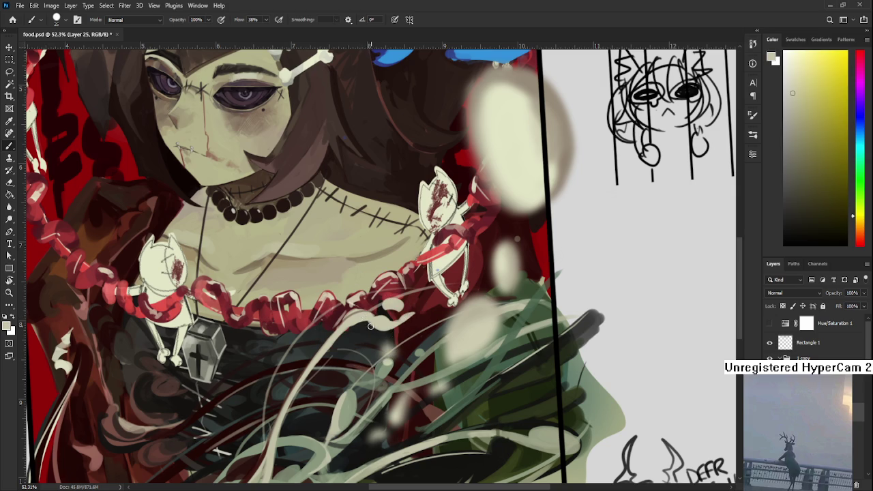
Paint short pale highlight strokes just beneath the red frill
key(e)
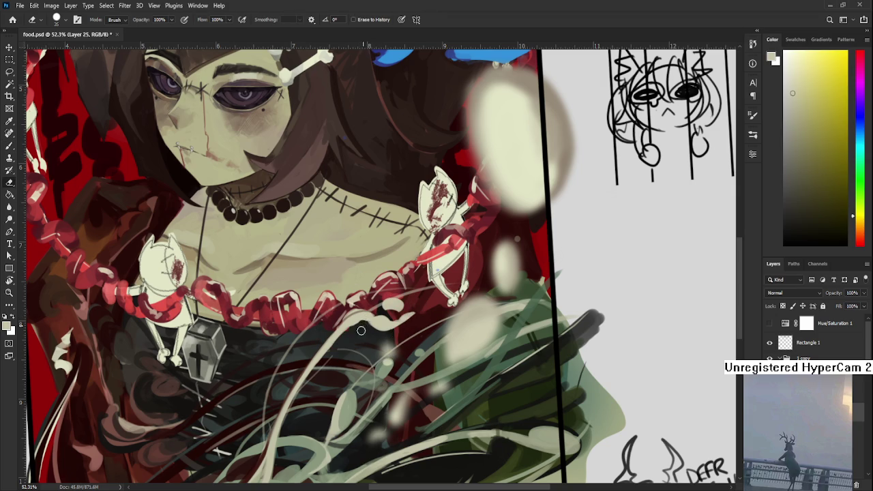
key(b)
alt+click(360, 315)
mouse_move(354, 321)
mouse_down()
mouse_move(376, 314)
mouse_move(392, 323)
mouse_up()
alt+click(380, 319)
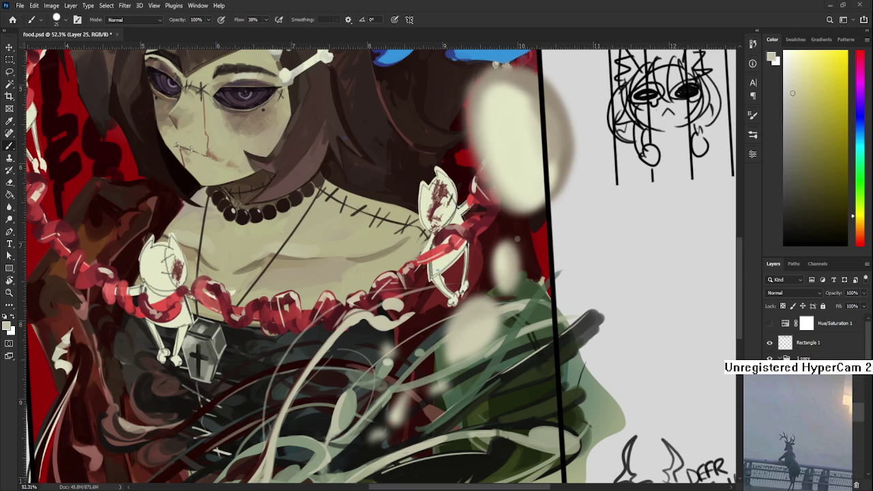
key(r)
drag(403, 371, 325, 377)
Pan to the dress, toggle Brush and Eraser, and zoom out to about 10%
key(b)
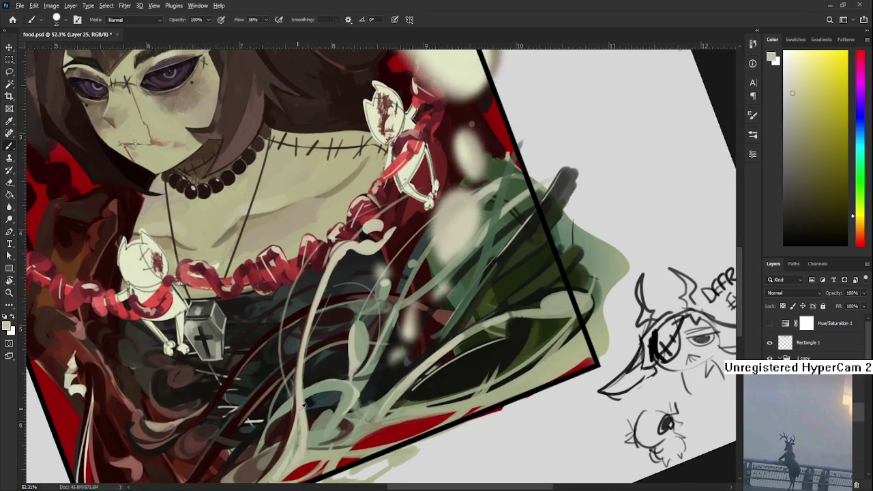
drag(296, 437, 328, 328)
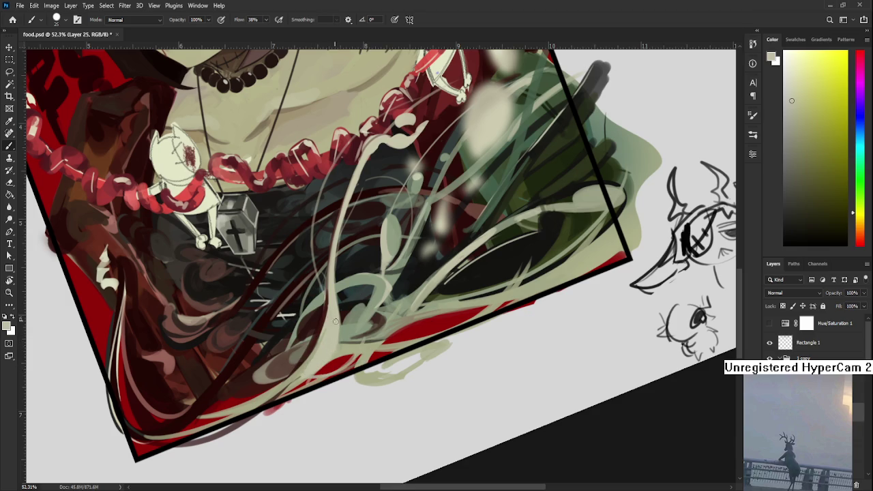
scroll(338, 327, up, 2)
scroll(344, 311, up, 2)
key(e)
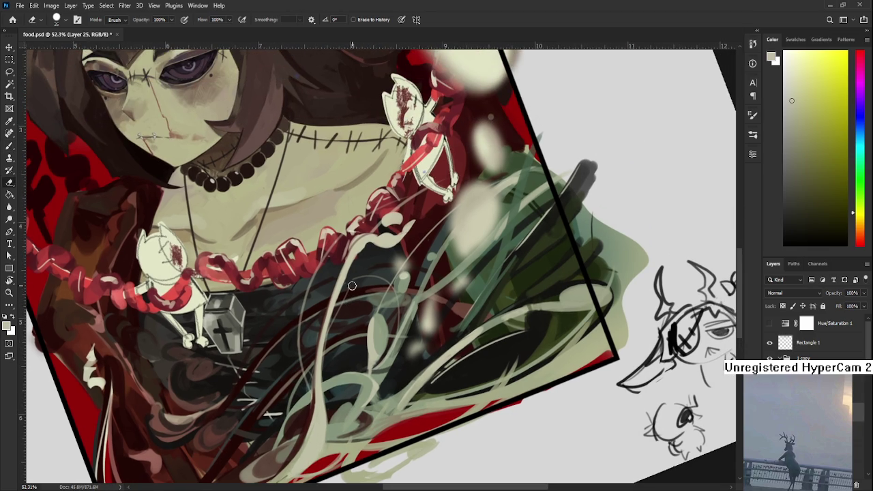
key(b)
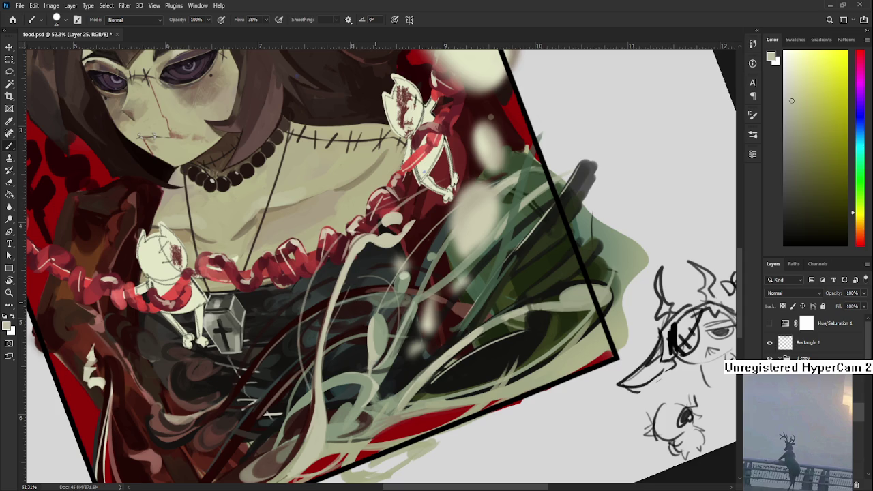
scroll(358, 301, down, 5)
scroll(358, 301, down, 3)
Rotate the canvas back upright to 0° and zoom in to about 33%
key(r)
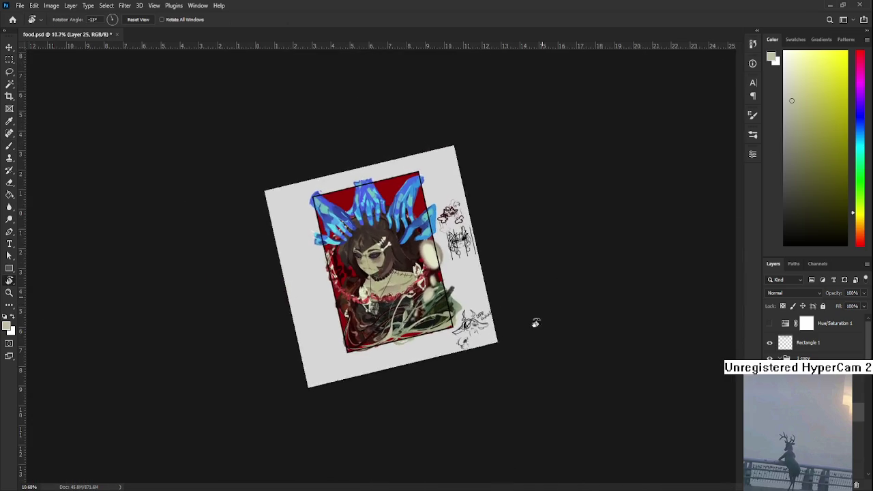
drag(534, 320, 513, 353)
scroll(398, 324, up, 1)
scroll(398, 324, up, 1)
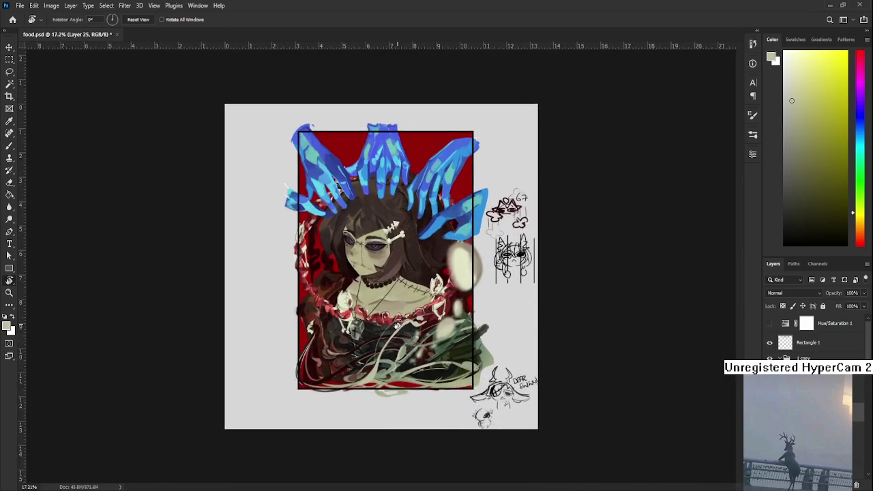
scroll(398, 324, up, 2)
scroll(398, 324, up, 1)
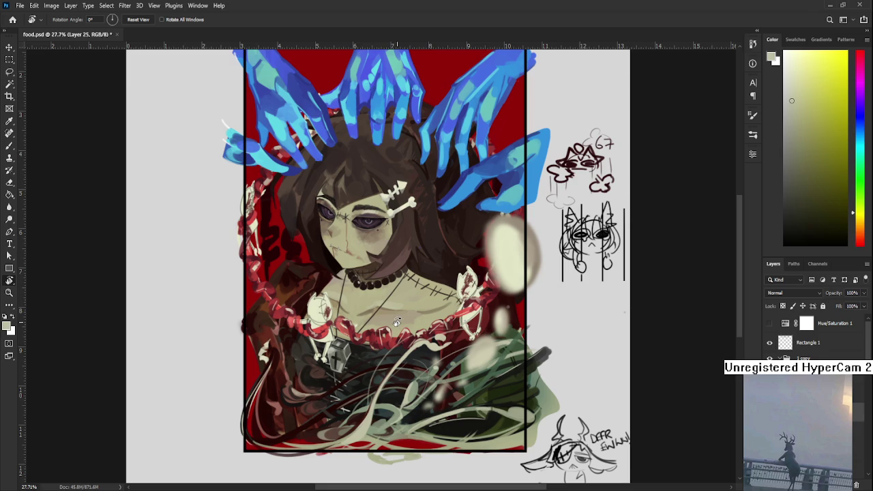
With the Brush, paint dark reddish-brown folds on the lower-left dress, sampling darker and lighter shades
key(b)
alt+click(318, 405)
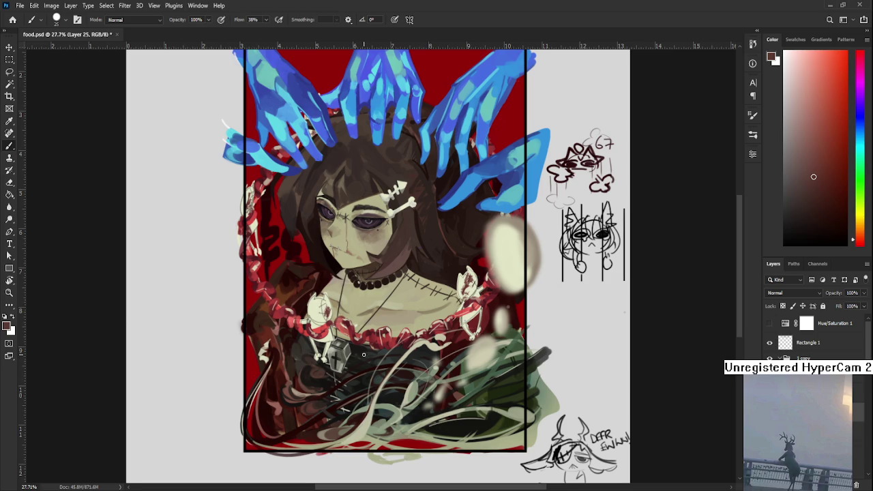
scroll(364, 354, up, 2)
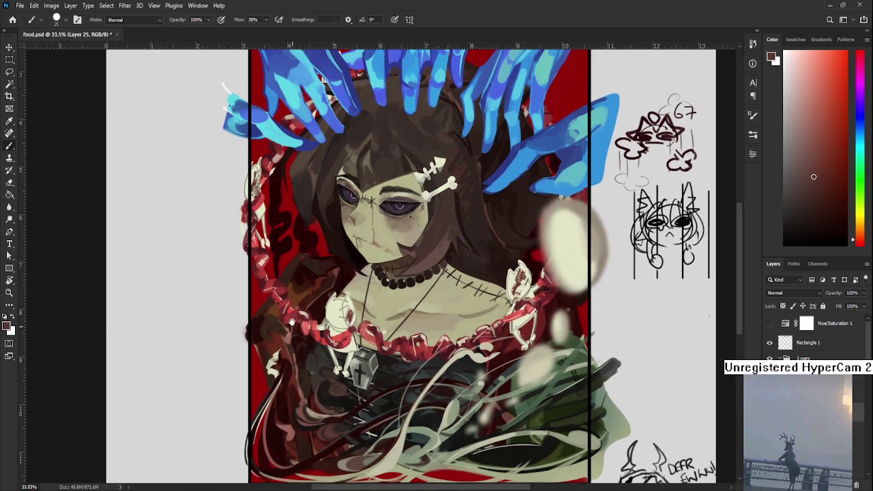
drag(266, 306, 295, 318)
drag(321, 374, 343, 415)
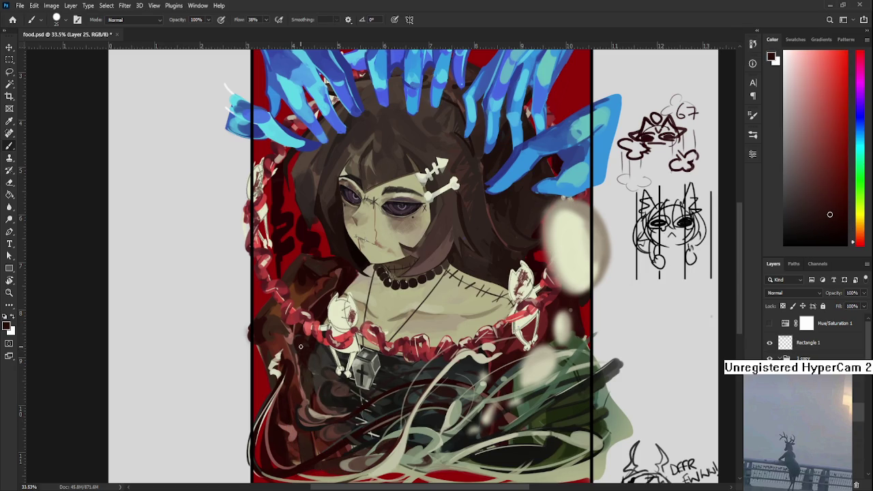
alt+click(302, 409)
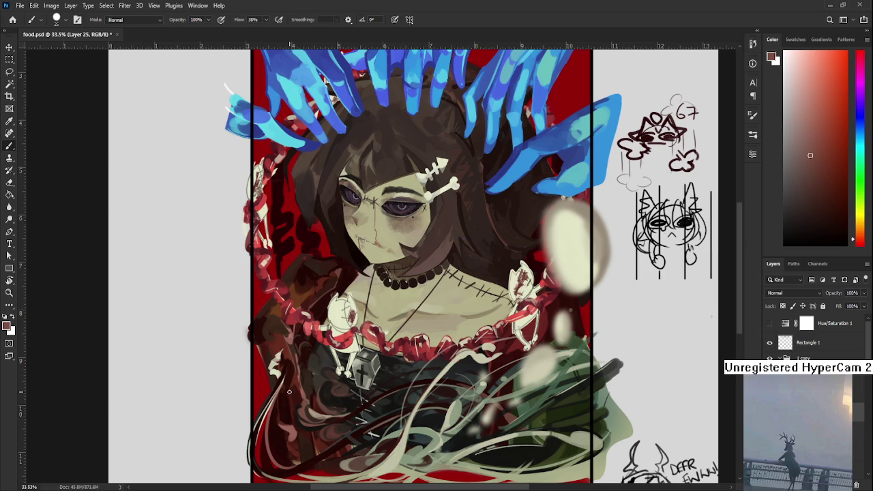
Refine the lower-left folds and strands, alternating sampled dark brown, dark red and pale cream
drag(306, 378, 305, 347)
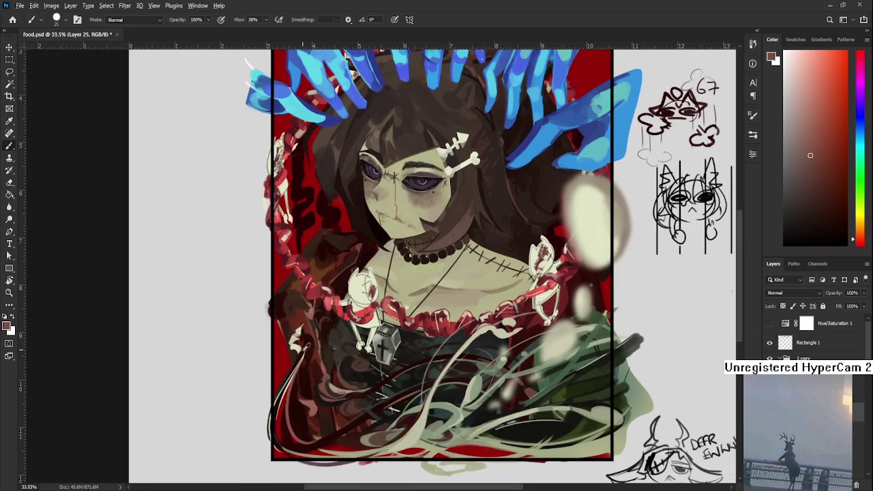
alt+click(297, 351)
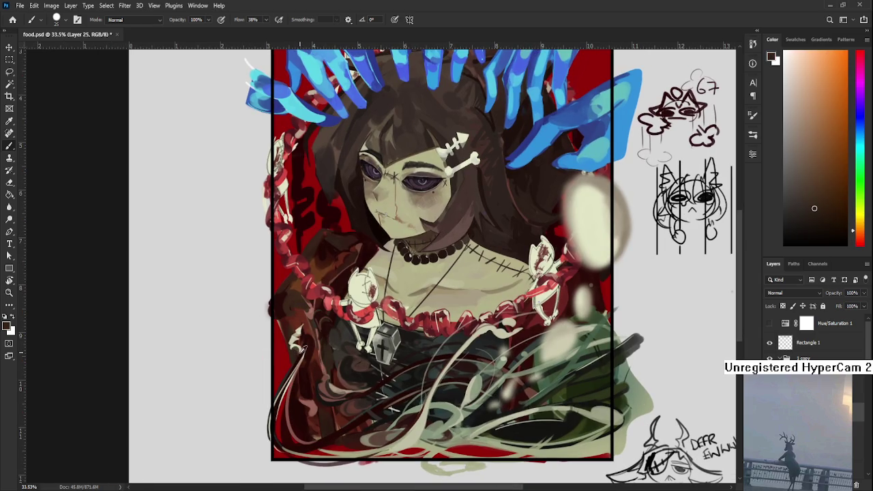
alt+click(295, 346)
alt+click(289, 336)
alt+click(303, 323)
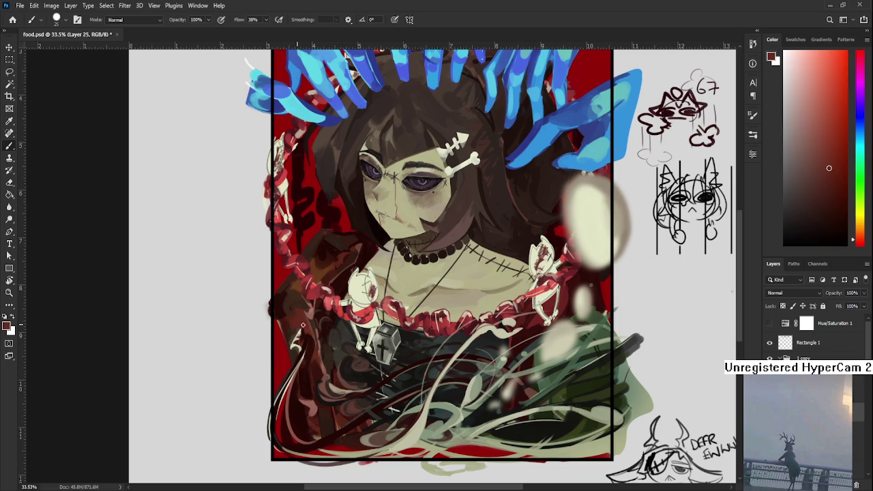
alt+click(302, 327)
alt+click(293, 334)
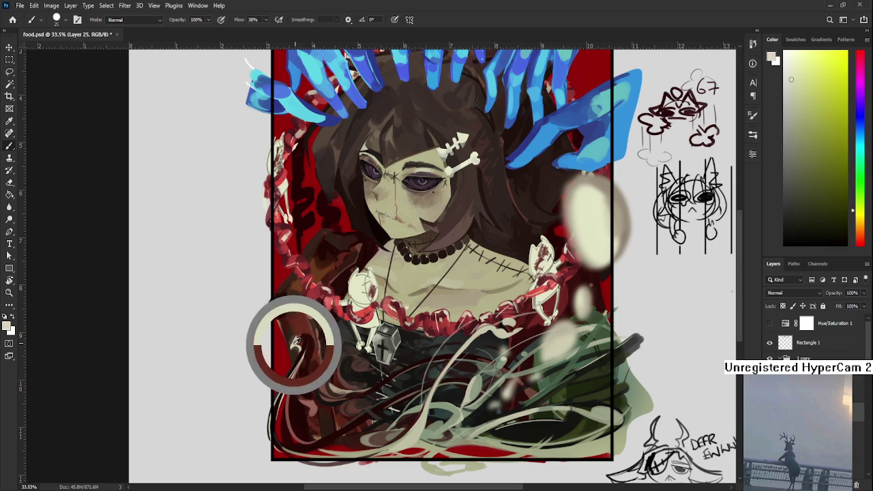
alt+click(290, 343)
alt+click(298, 332)
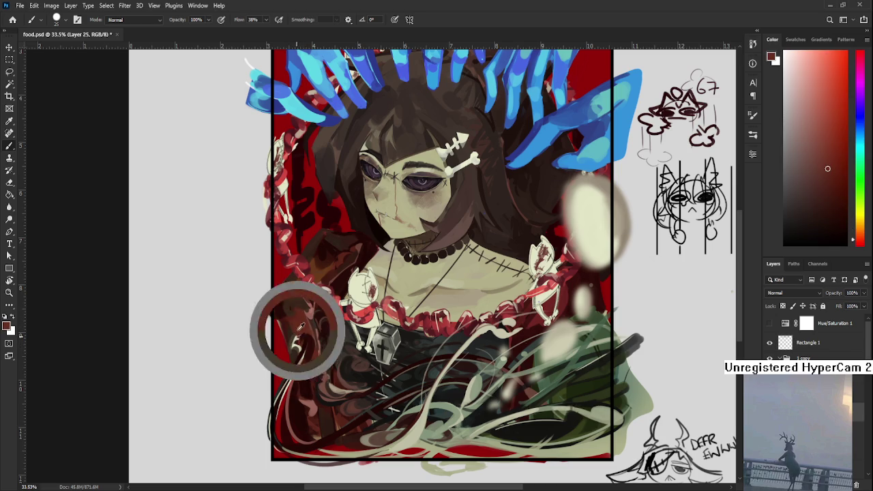
Deepen the folds with darker red and reddish brown, then pick light beige for the strands
drag(300, 330, 312, 331)
alt+click(315, 334)
alt+click(309, 345)
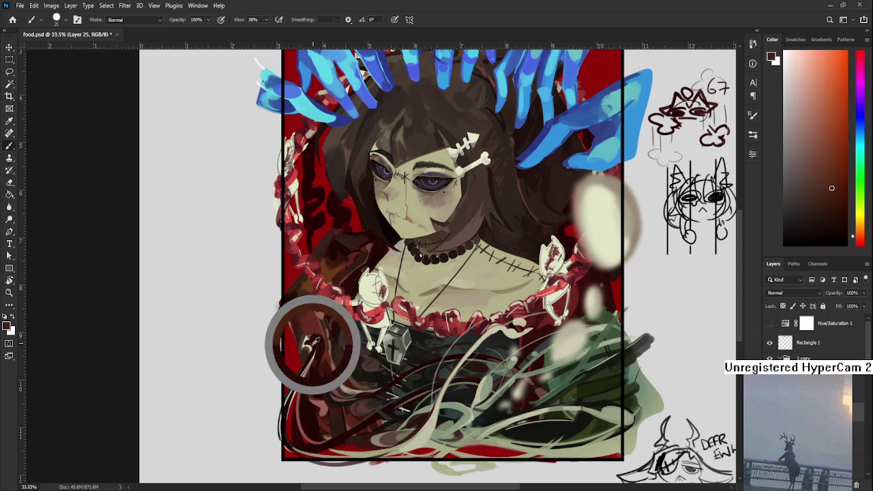
alt+click(307, 348)
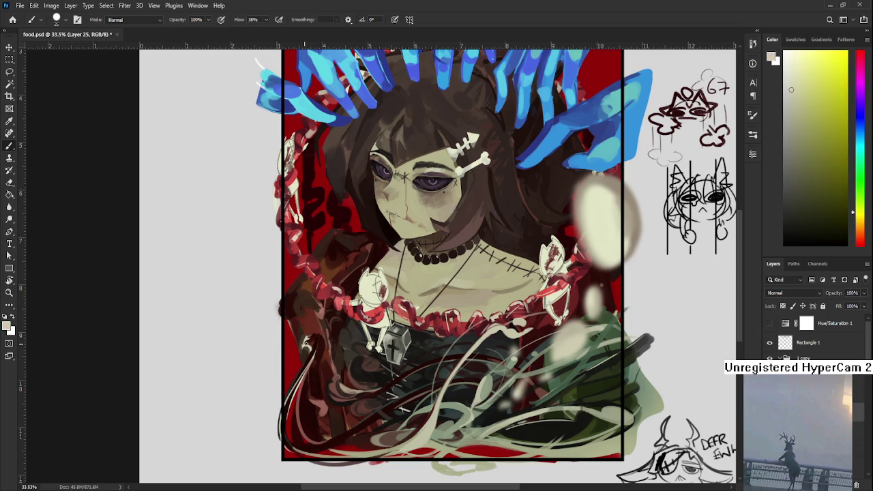
alt+click(308, 345)
alt+click(304, 345)
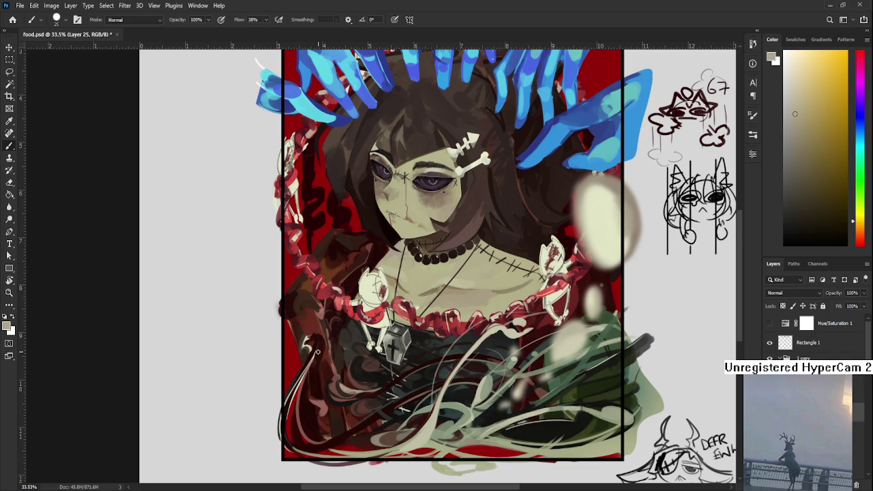
Keep alternating dark red and beige over the lower-left dress folds and pale strands
scroll(319, 339, down, 2)
alt+click(326, 332)
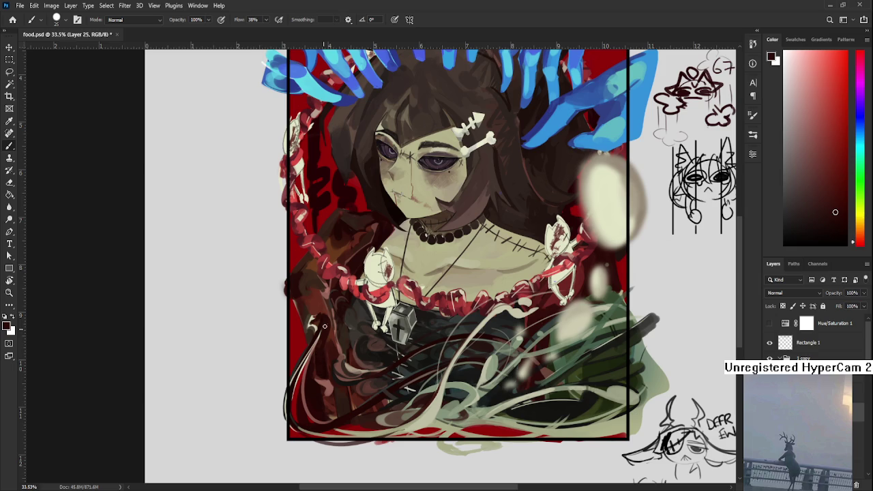
scroll(325, 327, up, 2)
alt+click(317, 337)
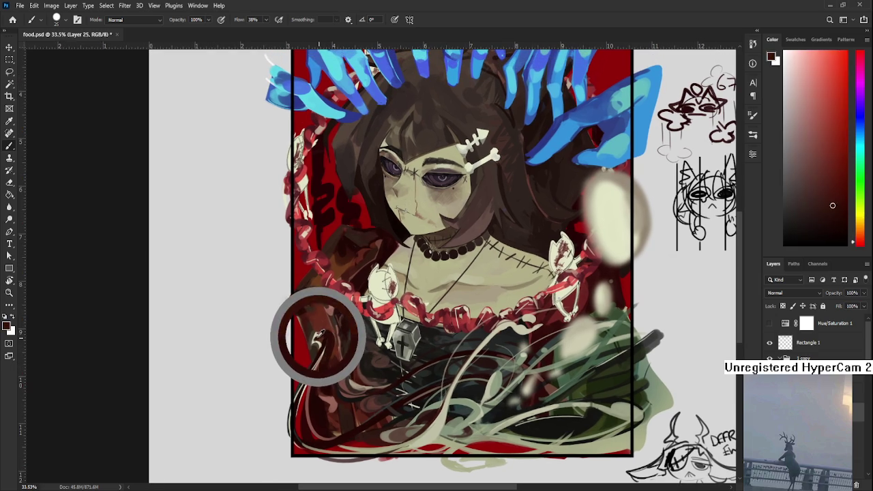
drag(317, 337, 315, 337)
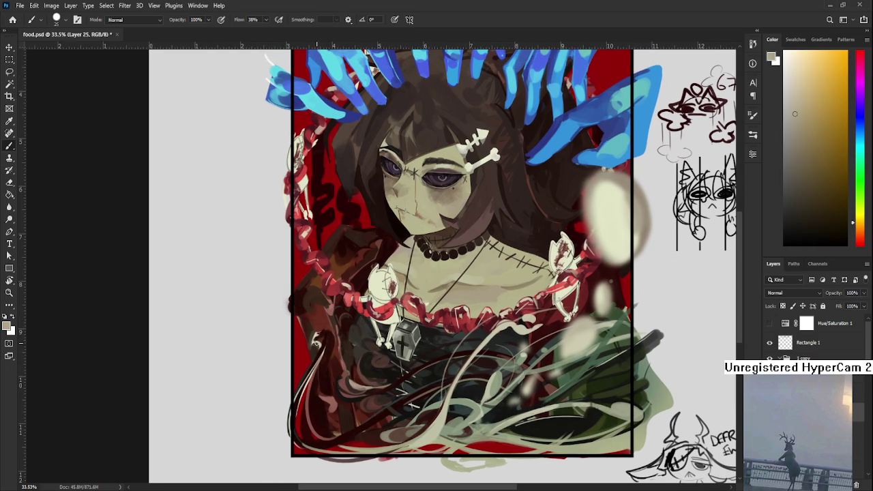
alt+click(318, 337)
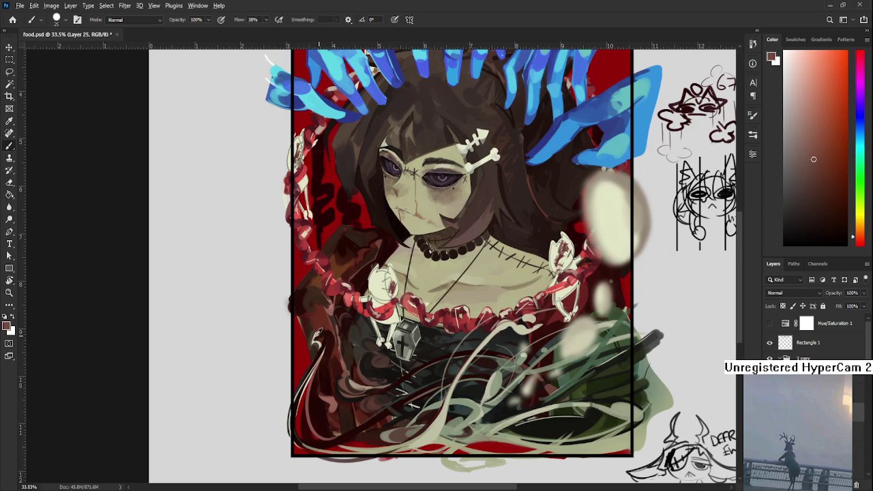
alt+click(317, 337)
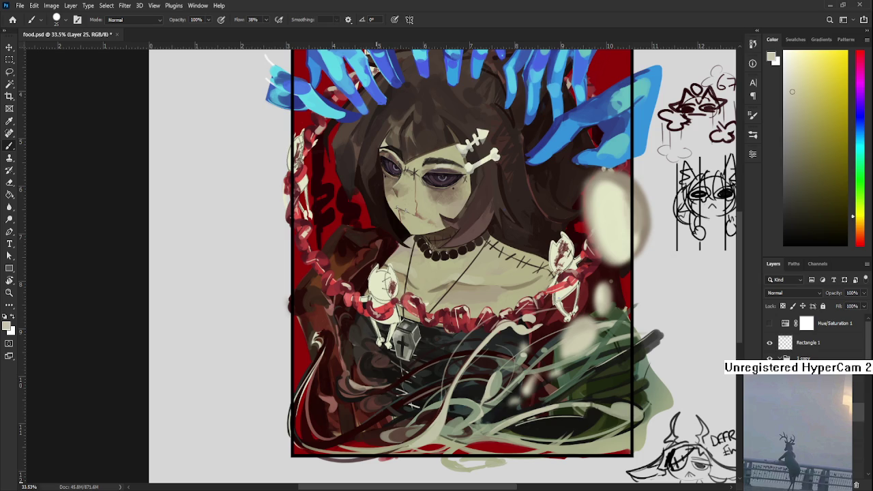
alt+click(325, 331)
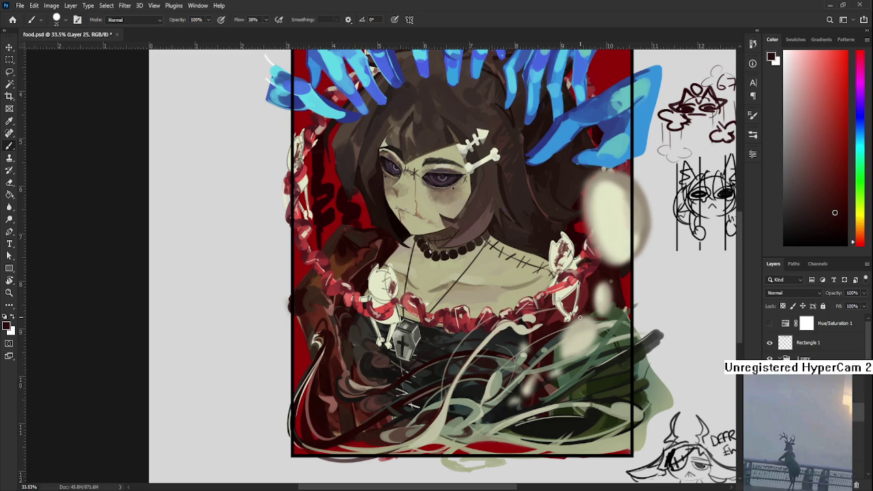
Repaint the lower dress strands using sampled light beige, dark brown and pale yellow-green
alt+click(440, 416)
drag(443, 416, 443, 418)
alt+click(444, 417)
alt+click(443, 415)
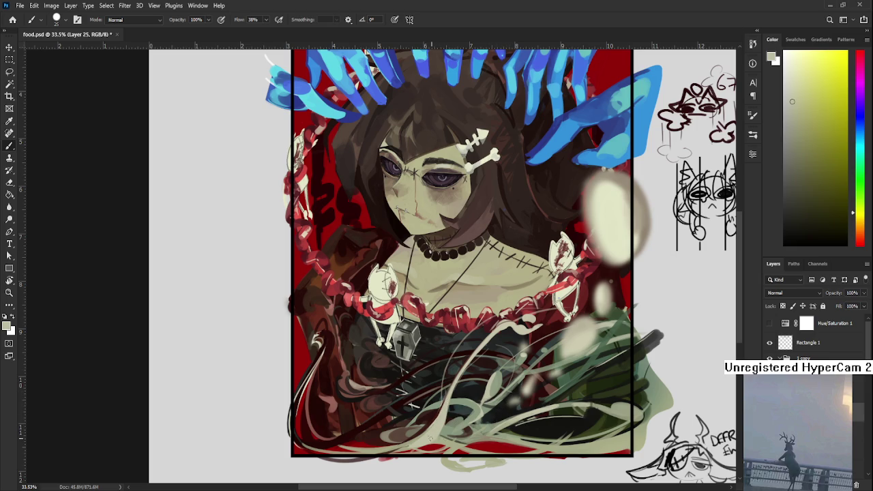
alt+click(444, 397)
alt+click(444, 397)
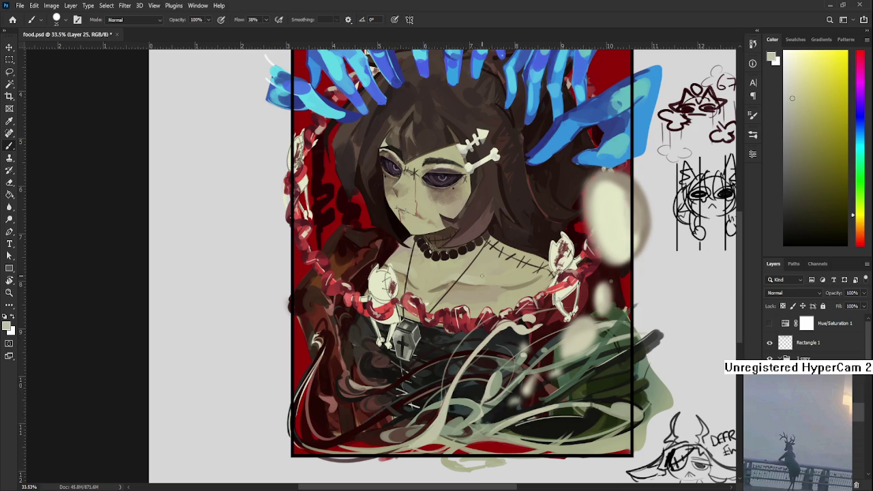
scroll(481, 275, up, 2)
Zoom to 65% and brush dark green and dark red strands below the necklace
scroll(479, 325, up, 2)
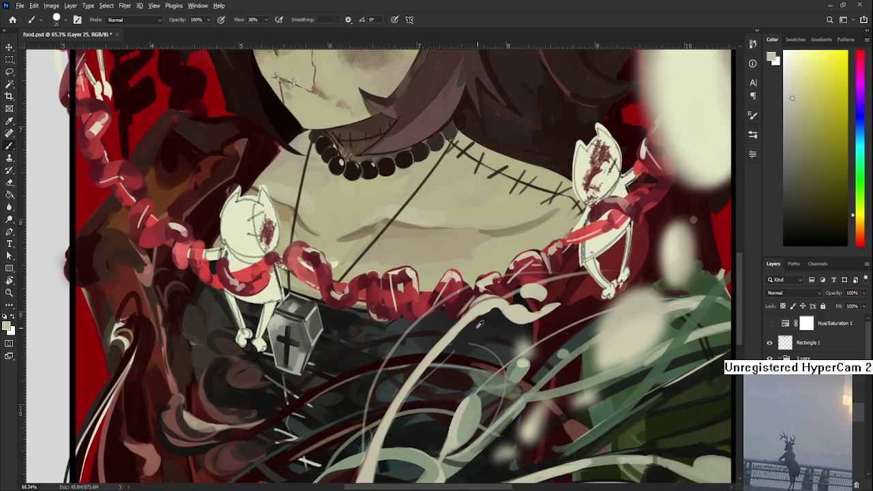
alt+click(478, 325)
alt+click(475, 326)
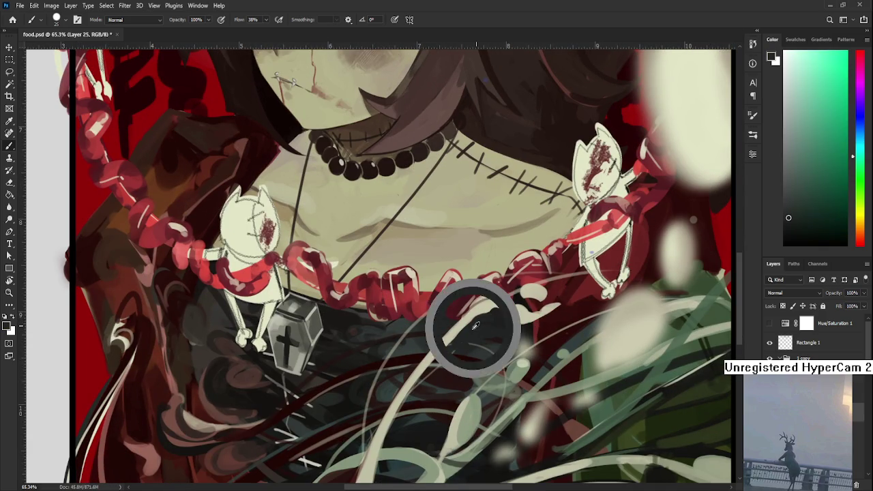
drag(457, 332, 436, 329)
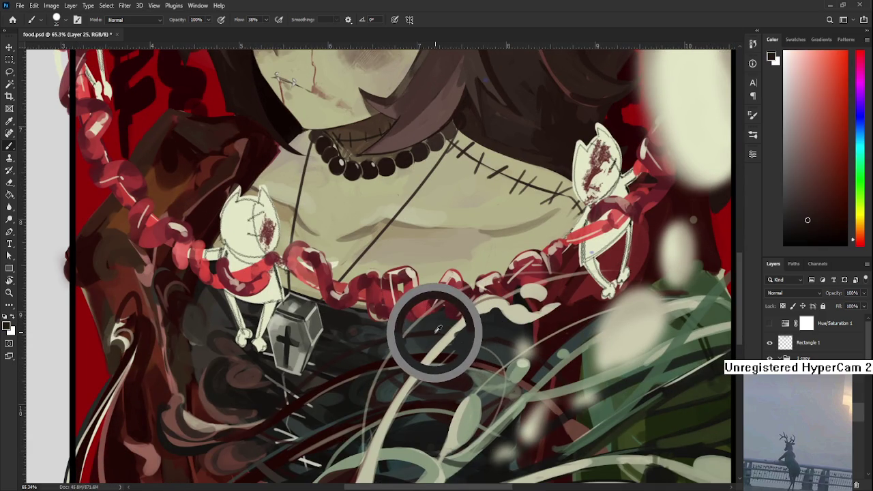
alt+click(479, 328)
alt+click(506, 334)
Rotate the view about 70° and touch up the pale beige strands
key(r)
drag(506, 336, 355, 397)
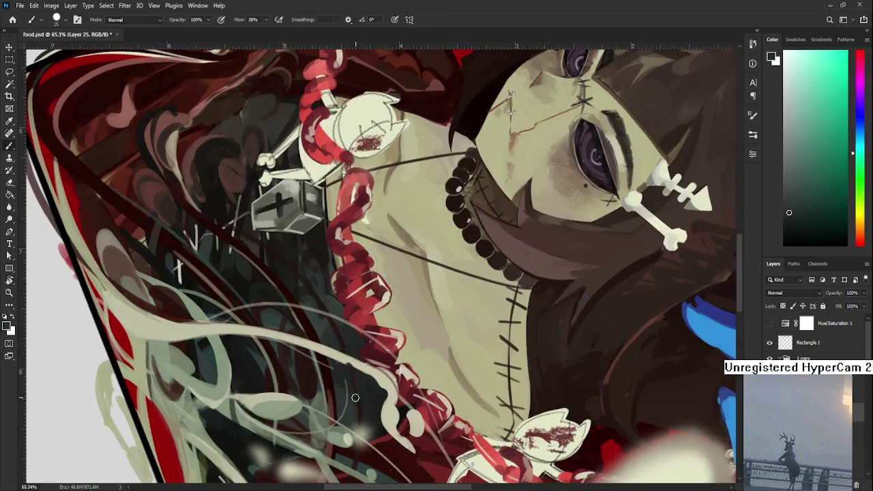
alt+click(346, 371)
alt+click(346, 357)
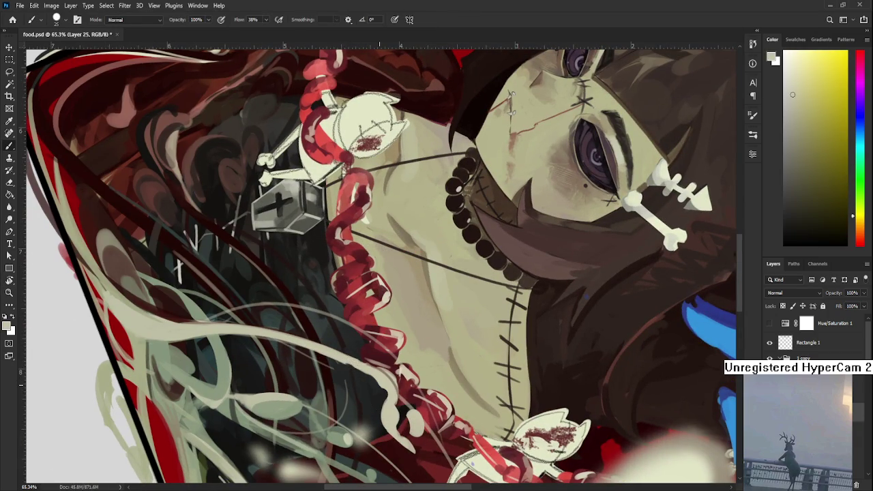
scroll(394, 371, down, 2)
key(r)
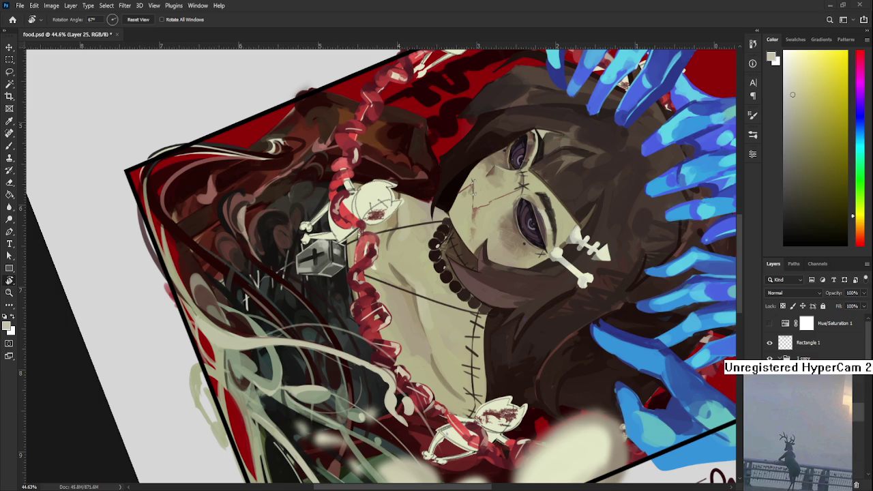
Turn the canvas view back upright to 0° and frame the chest and dress strands
drag(306, 482, 370, 391)
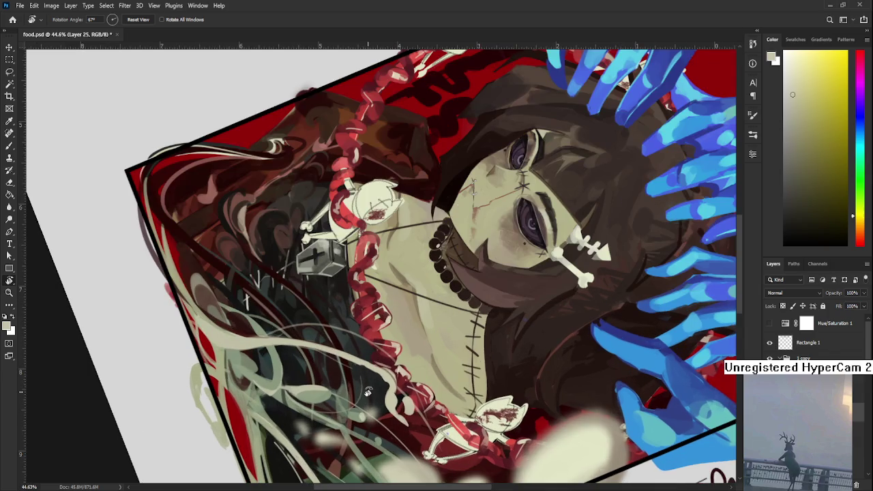
drag(418, 421, 406, 272)
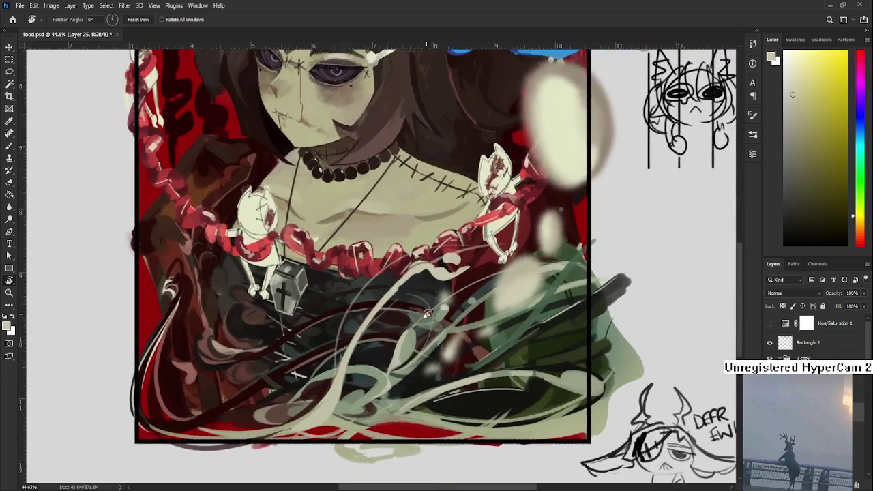
key(b)
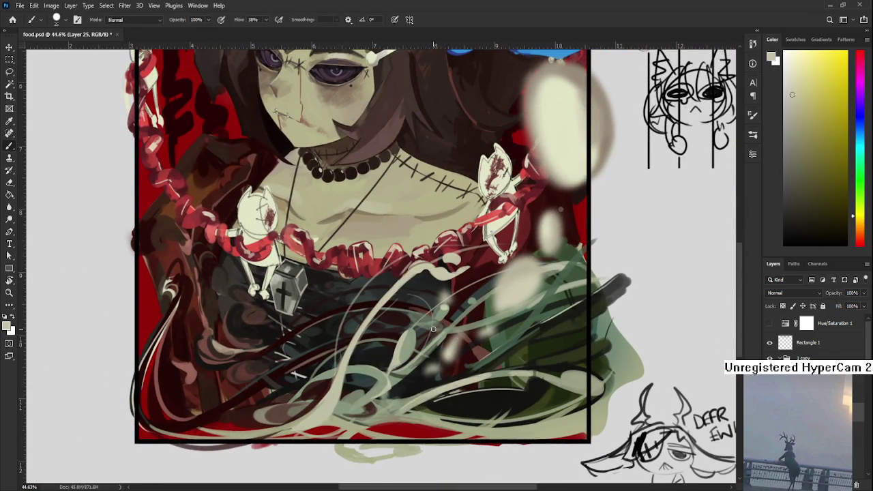
drag(477, 362, 498, 390)
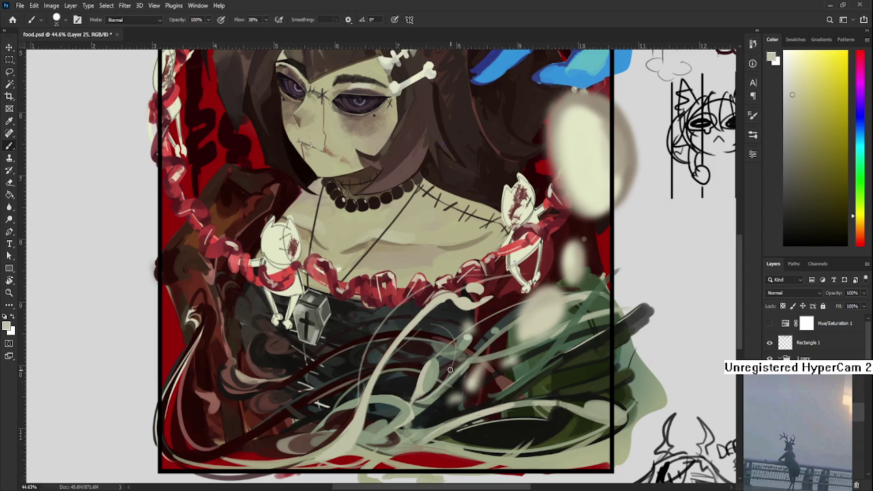
scroll(414, 386, up, 1)
scroll(402, 400, left, 2)
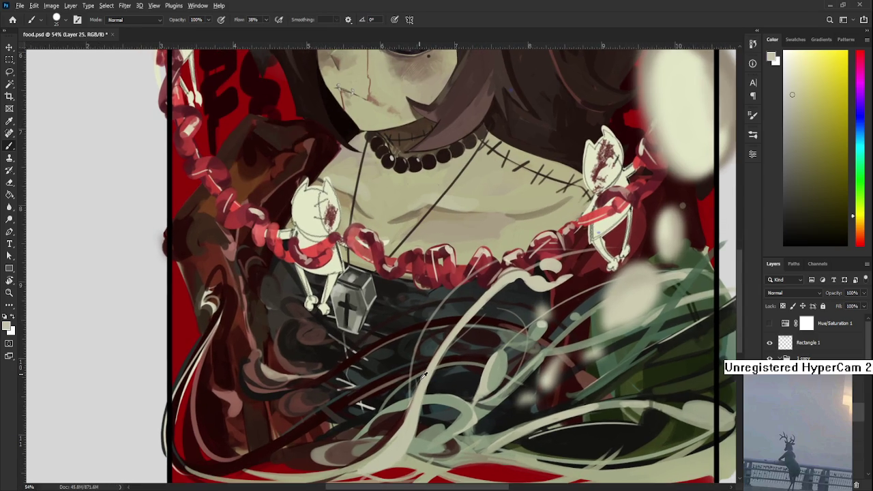
Sample dark red, pale beige, dark green and pale yellow from the dress and strands
alt+click(406, 409)
alt+click(412, 407)
alt+click(364, 457)
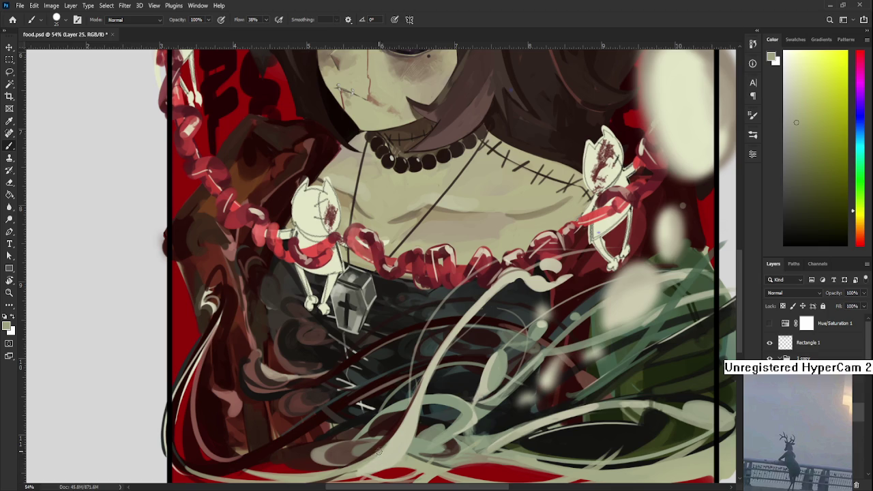
alt+click(382, 457)
scroll(372, 409, up, 2)
scroll(371, 409, right, 4)
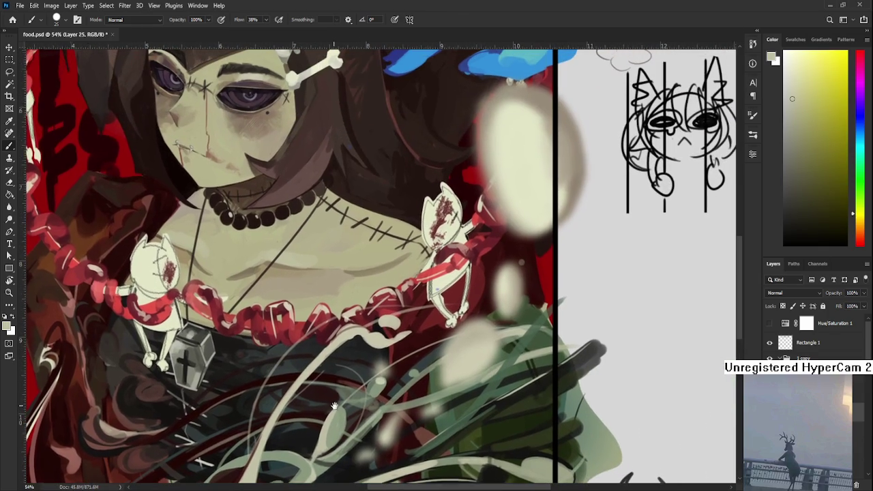
alt+click(350, 331)
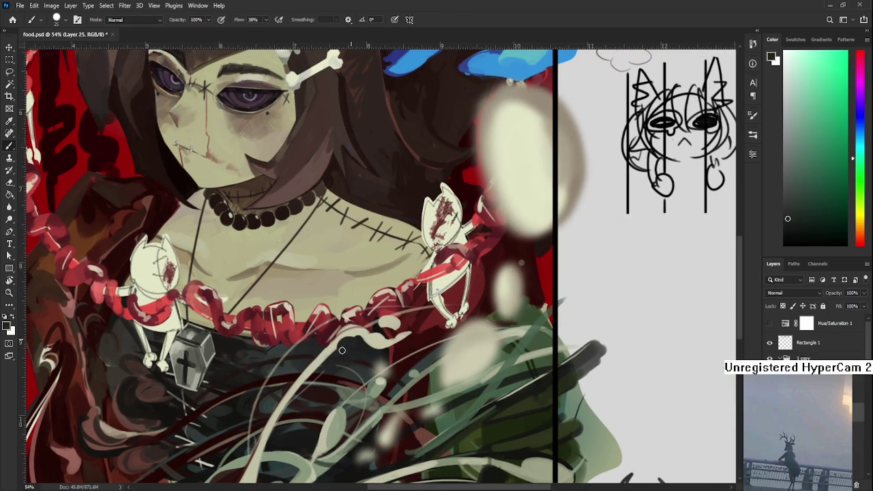
scroll(368, 334, down, 2)
scroll(369, 334, left, 2)
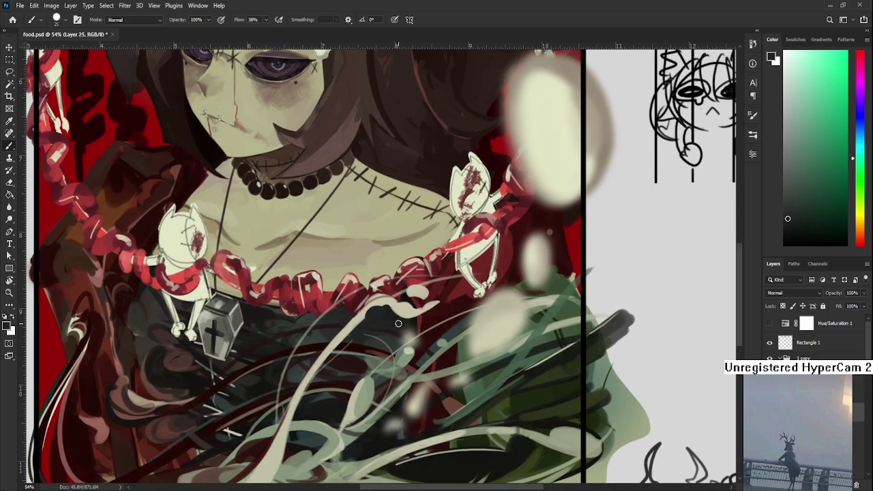
alt+click(401, 317)
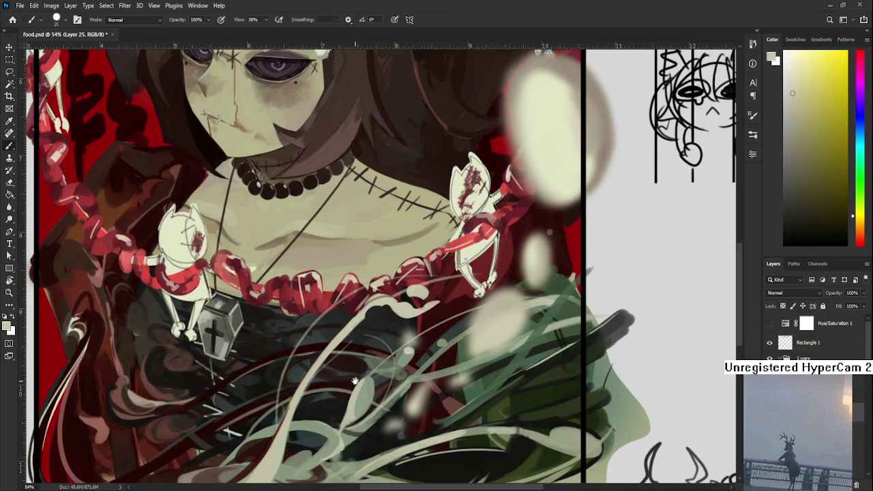
Paint a trial pale strand along the lower dress diagonal, then undo it
drag(354, 381, 390, 322)
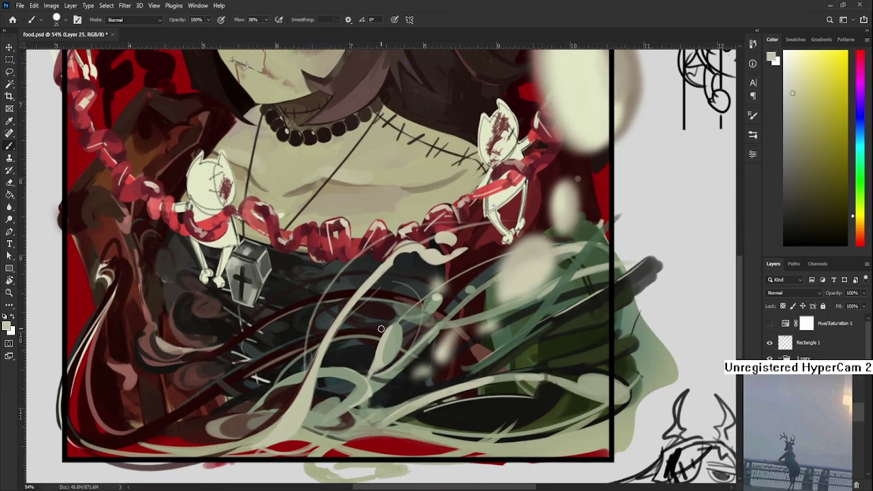
alt+click(403, 322)
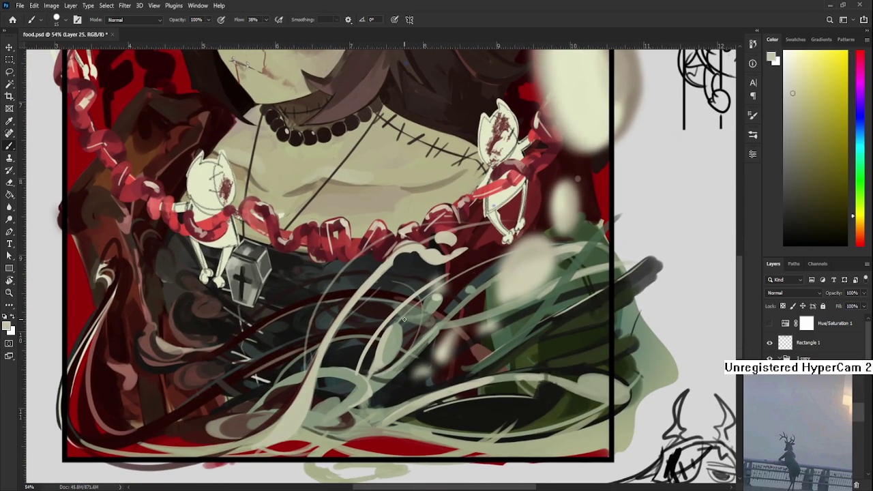
mouse_move(373, 393)
mouse_down()
mouse_move(440, 335)
mouse_move(367, 390)
mouse_up()
key(ctrl+z)
key(ctrl+shift+z)
key(ctrl+z)
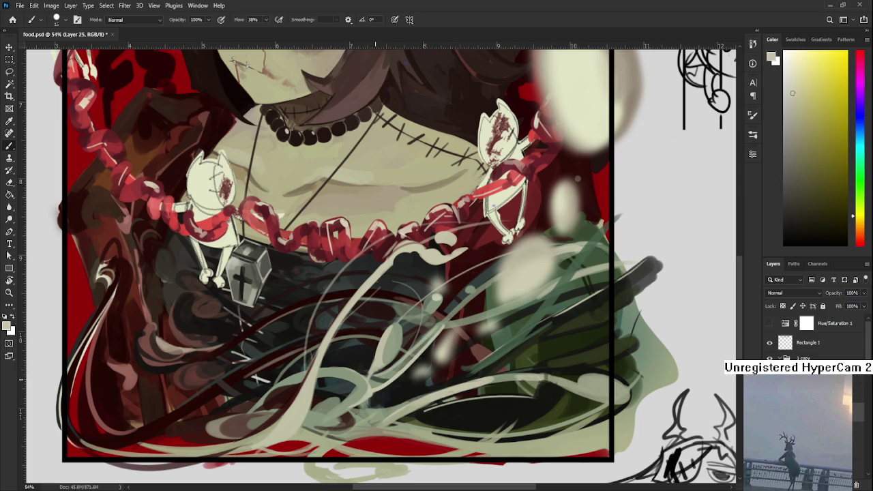
scroll(515, 293, down, 3)
Zoom in and darken the chest with faint dark brown strokes
scroll(515, 293, down, 3)
scroll(514, 293, down, 2)
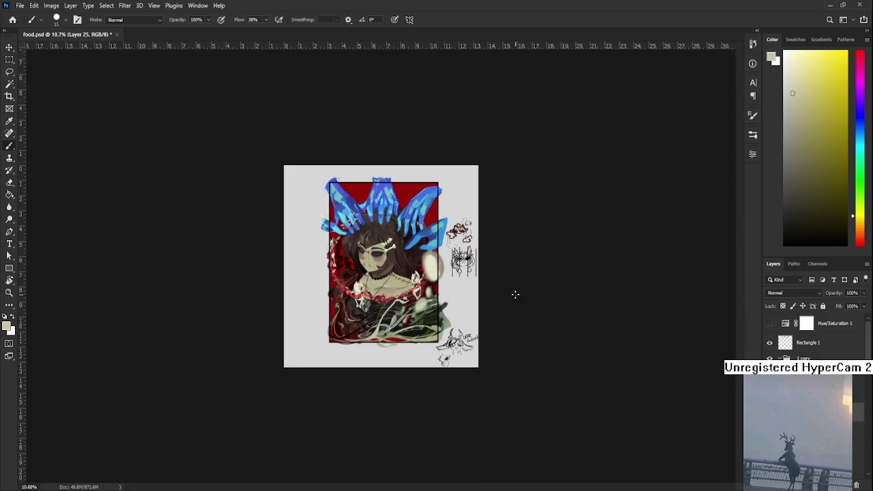
scroll(515, 294, up, 1)
scroll(456, 309, up, 3)
scroll(437, 317, up, 1)
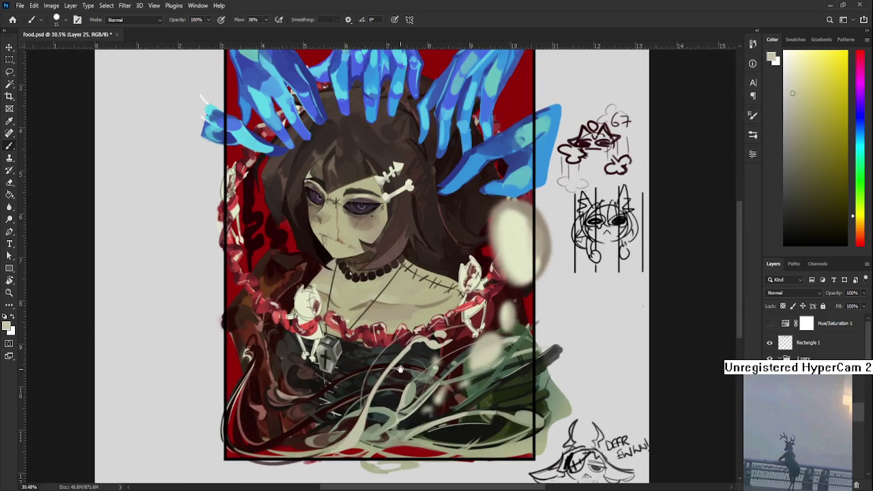
scroll(435, 317, up, 1)
alt+click(315, 300)
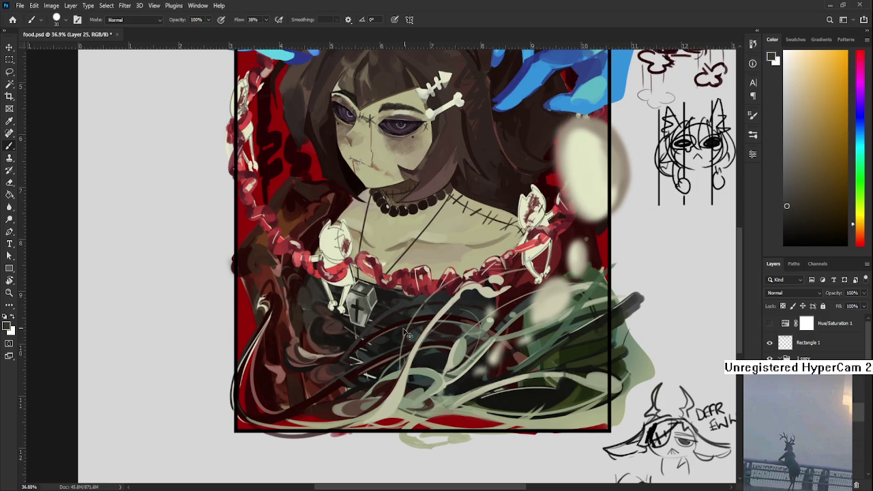
drag(394, 304, 347, 351)
Paint a pale beige curving strand across the chest, then sample a colour from the lower dress
alt+click(430, 319)
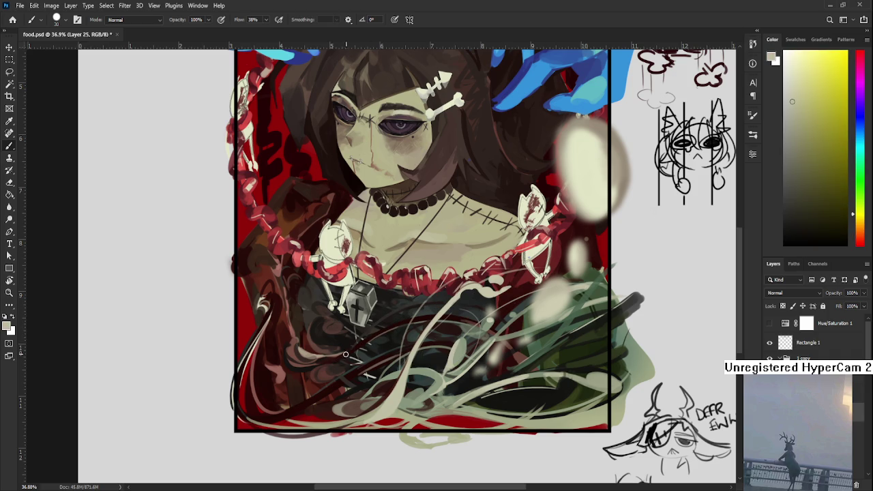
drag(404, 311, 527, 299)
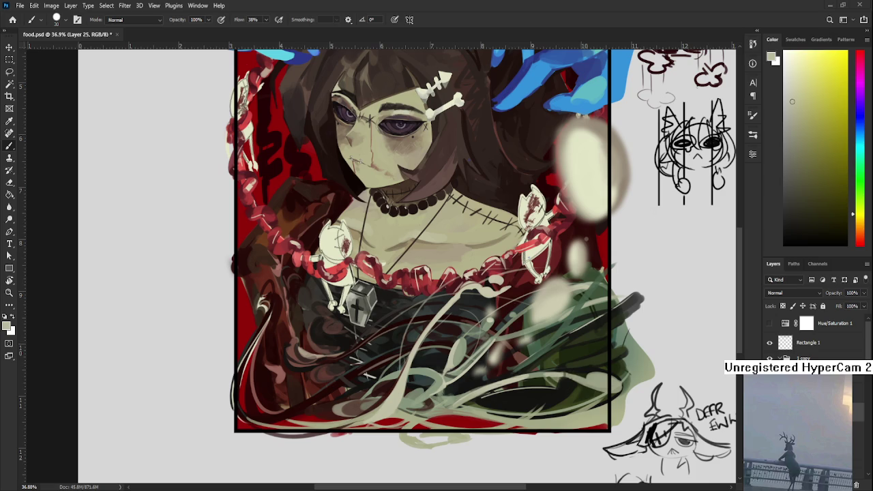
scroll(502, 304, up, 2)
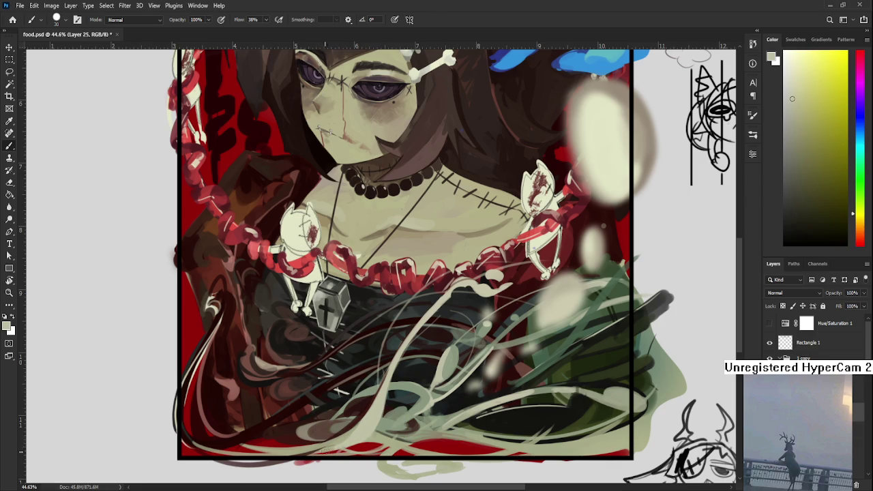
drag(333, 447, 383, 424)
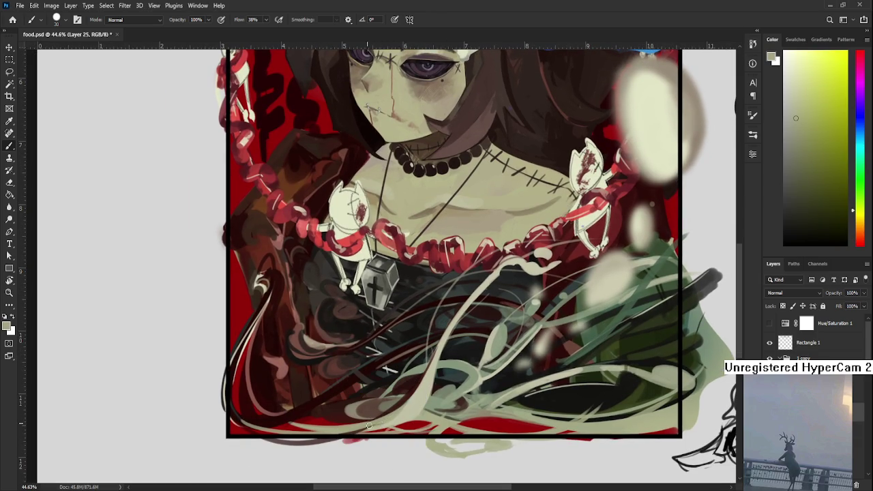
alt+click(397, 419)
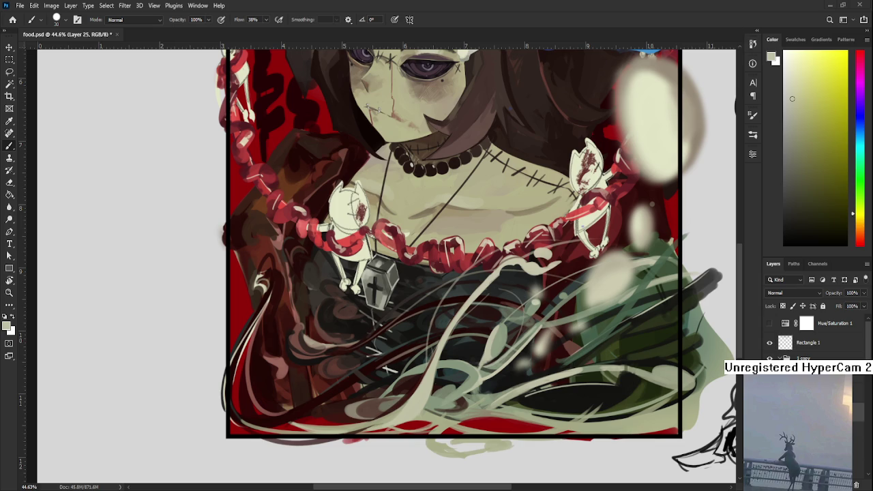
Zoom in and sample dark red from the brown dress strokes, then zoom back out
scroll(300, 361, down, 2)
scroll(300, 361, down, 1)
scroll(300, 362, down, 1)
scroll(300, 362, up, 1)
scroll(300, 362, up, 1)
scroll(304, 361, up, 1)
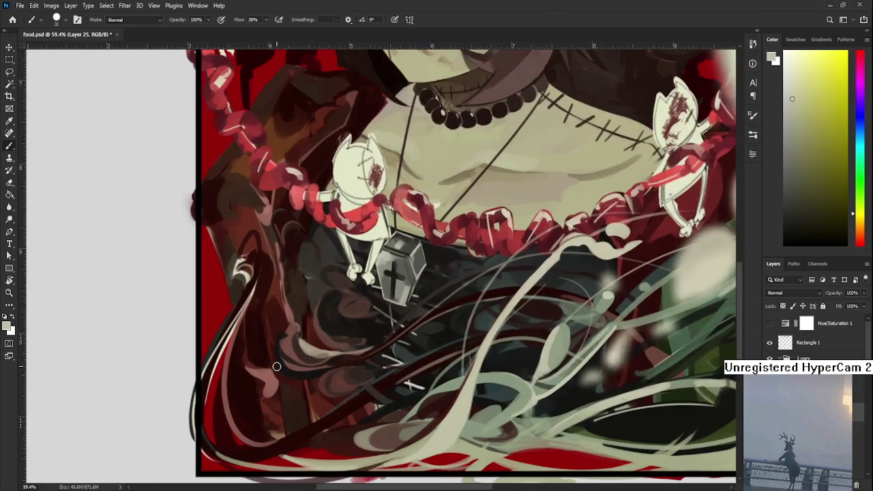
alt+click(309, 348)
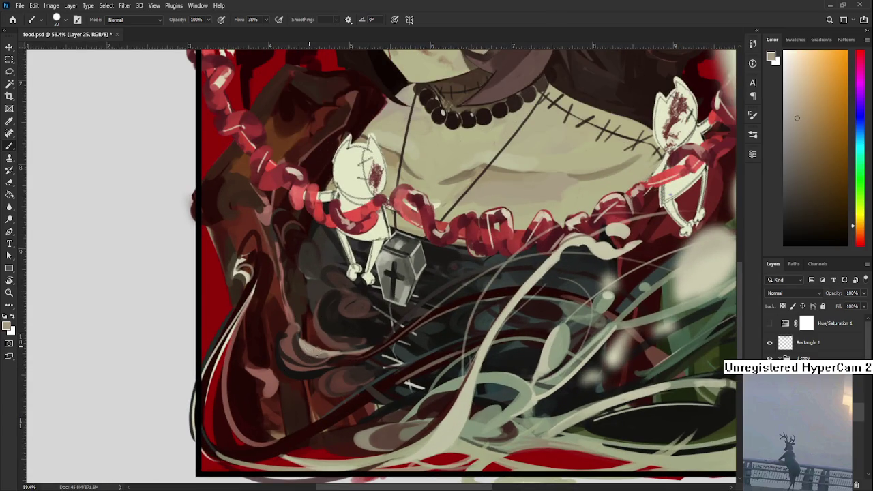
alt+click(308, 338)
alt+click(314, 335)
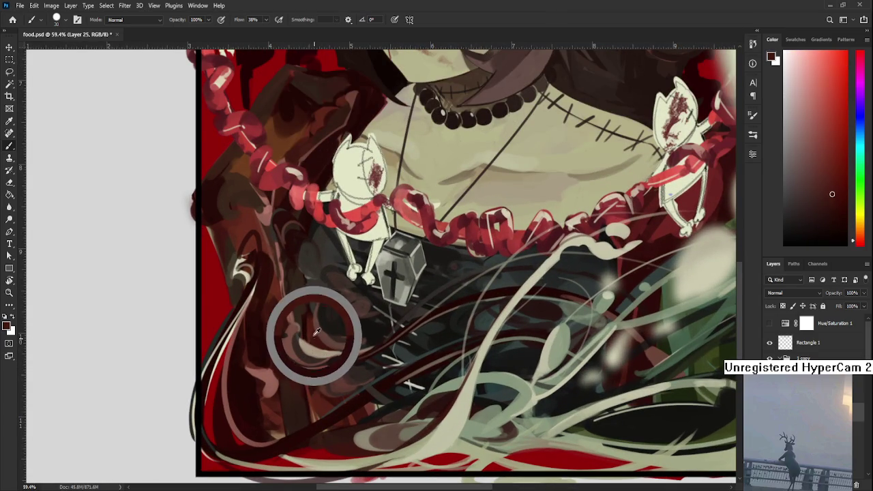
alt+click(312, 333)
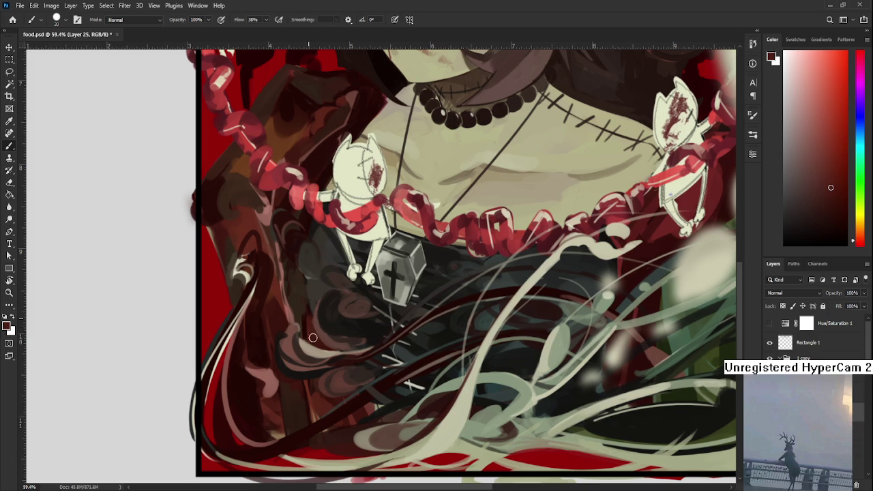
scroll(333, 357, down, 2)
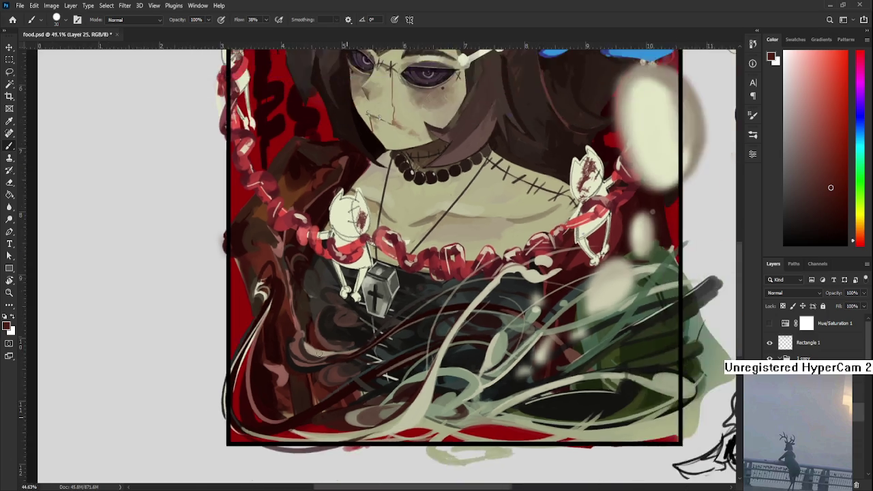
scroll(314, 359, down, 2)
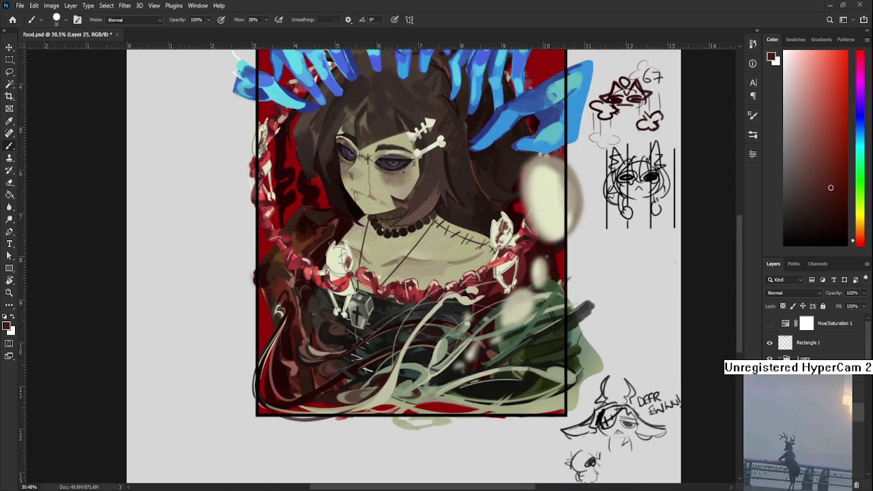
Tilt the canvas view briefly, then reset it upright and return to the Brush
key(r)
drag(430, 371, 386, 384)
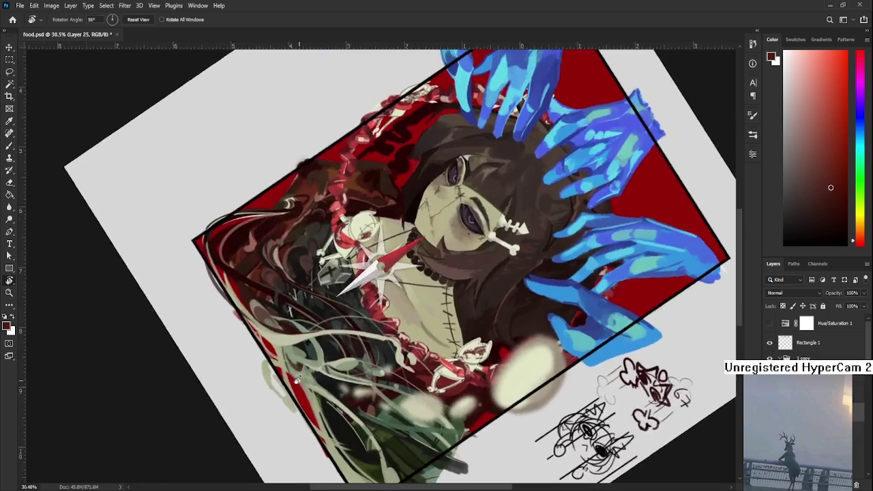
key(Escape)
key(b)
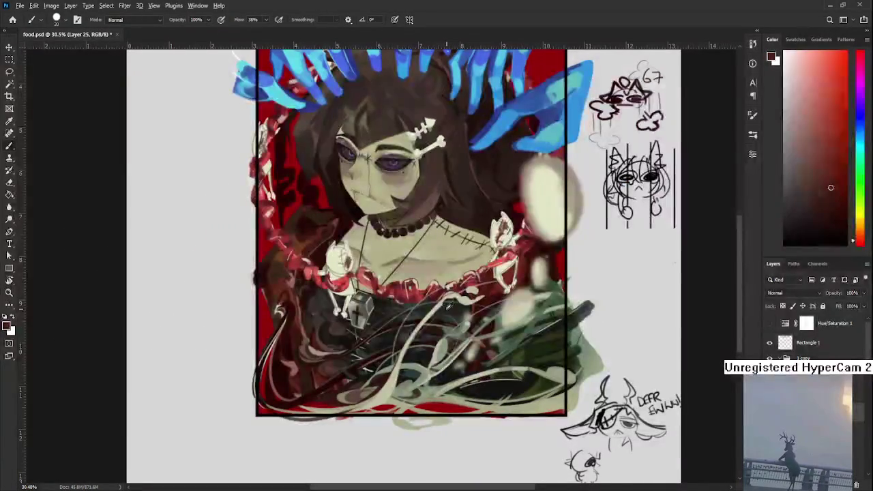
Shrink the brush from 20 to 10 and add pale beige and near-black touches below the pendant
alt+click(447, 300)
alt+click(440, 303)
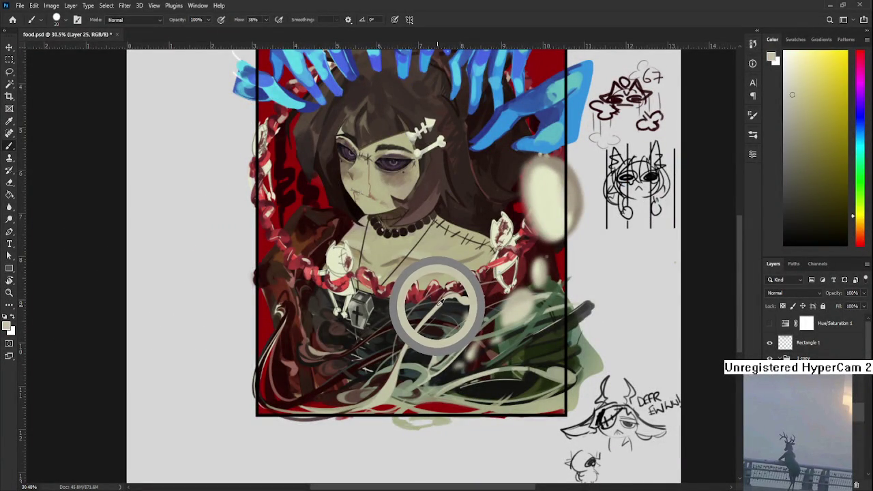
drag(442, 303, 436, 303)
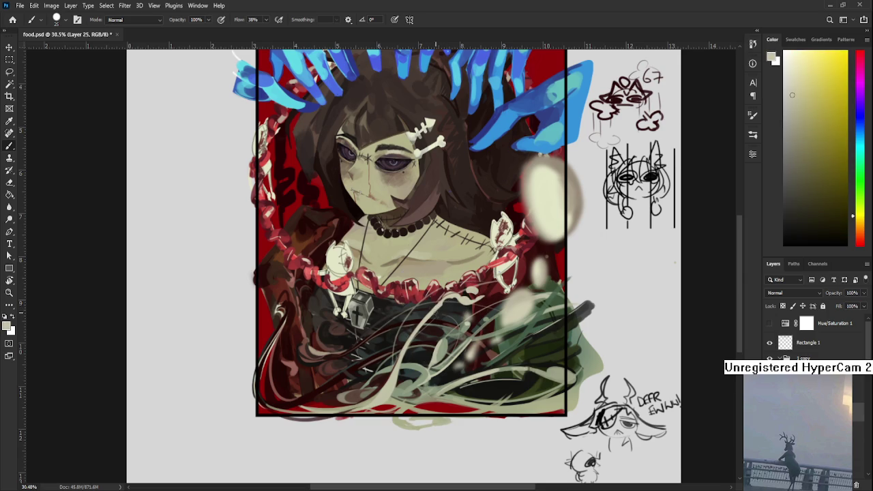
key(bracketleft)
drag(457, 358, 447, 325)
alt+click(440, 326)
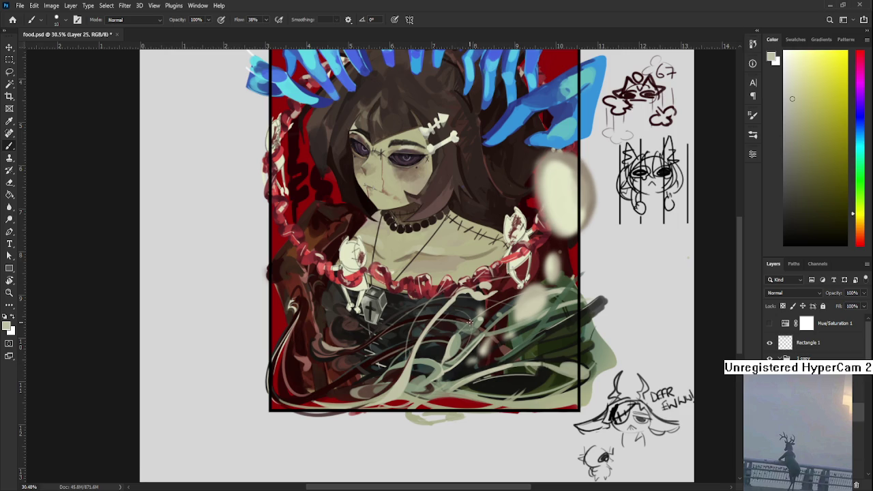
alt+click(432, 332)
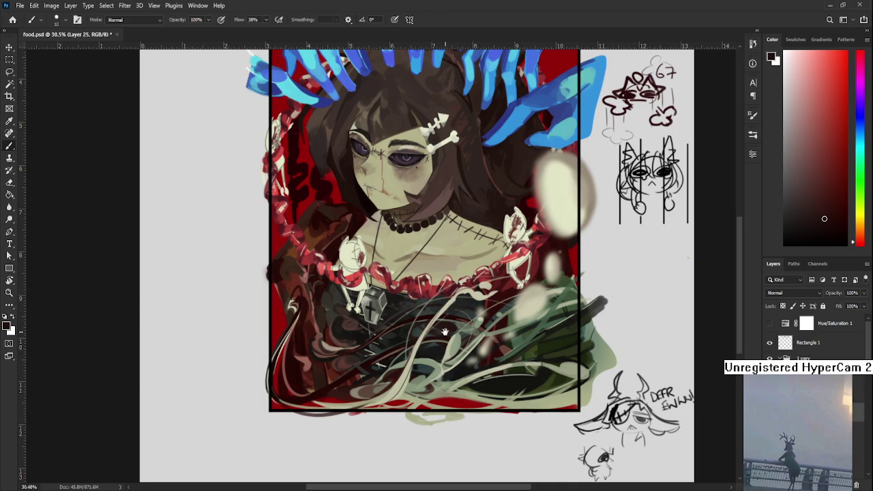
drag(452, 334, 431, 365)
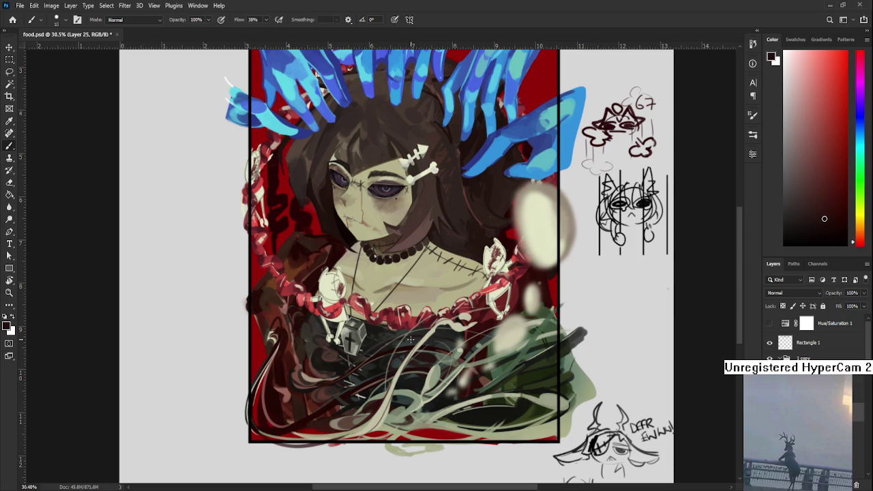
Paint light beige strands across the lower dress, then switch to the Eraser to trim them
mouse_move(406, 387)
mouse_down()
mouse_move(422, 364)
mouse_move(430, 368)
mouse_up()
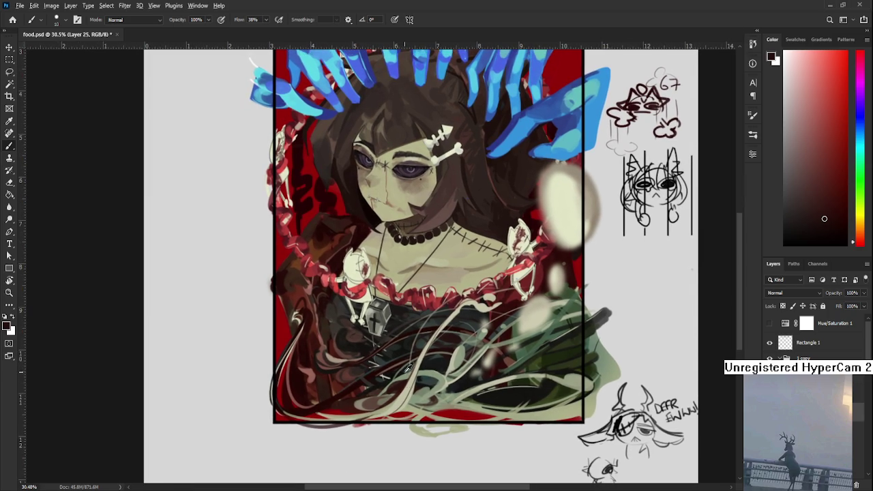
alt+click(407, 381)
drag(405, 381, 419, 379)
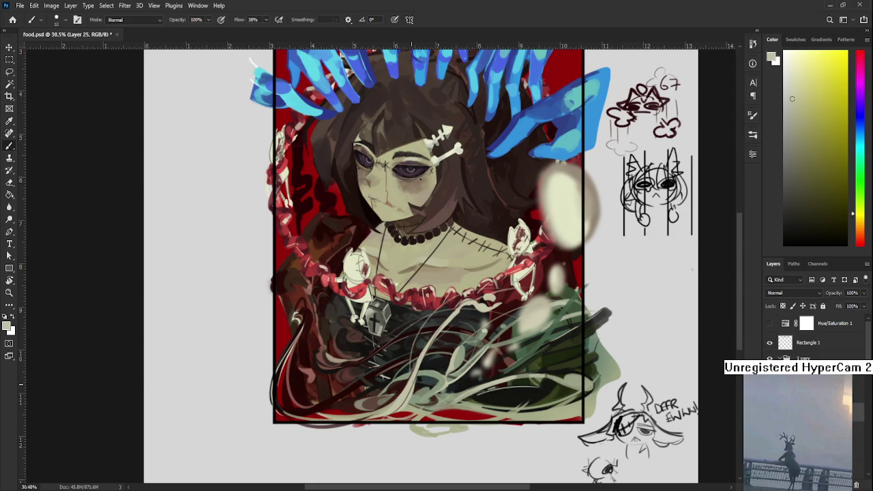
alt+click(414, 374)
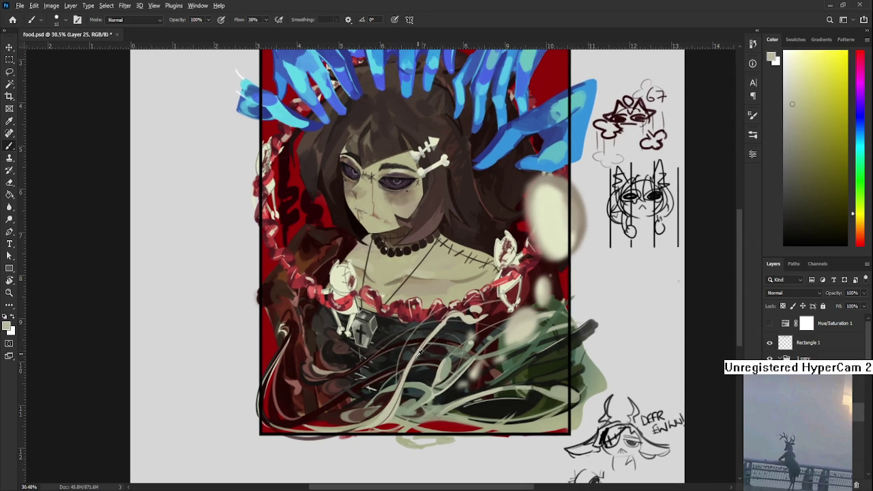
alt+click(409, 366)
alt+click(408, 357)
mouse_move(430, 359)
mouse_down()
mouse_move(434, 337)
mouse_move(470, 333)
mouse_up()
key(e)
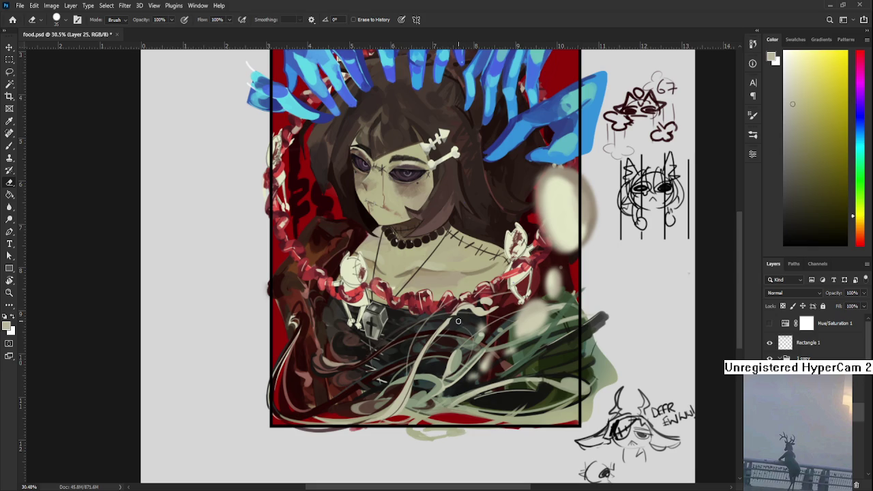
Switch to the brush at size 15 and sample cream and dark shades from the dress
key(b)
alt+click(455, 315)
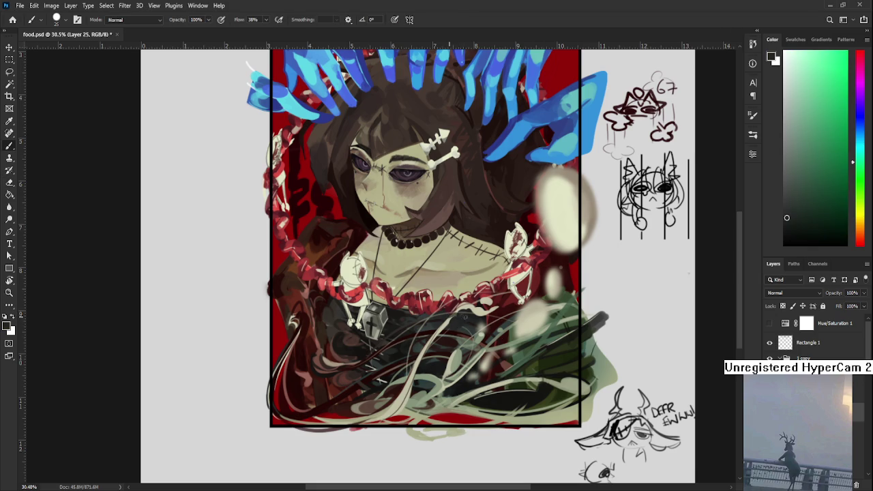
alt+click(450, 314)
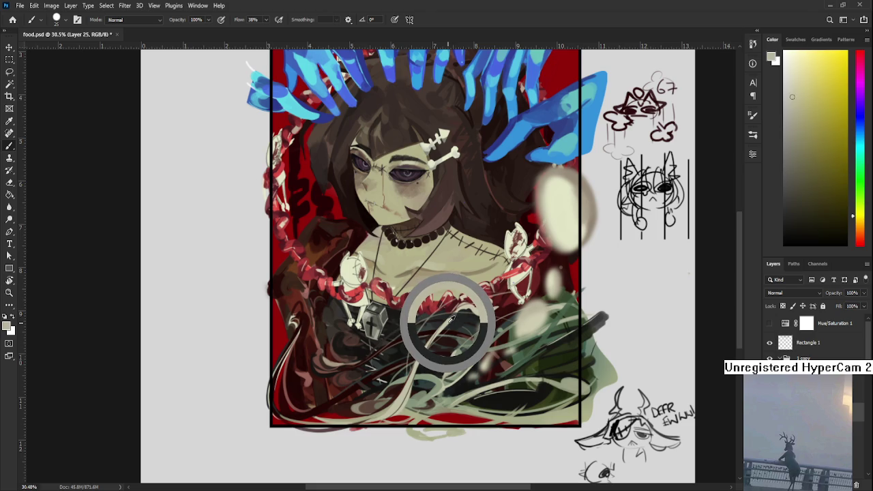
key(bracketleft)
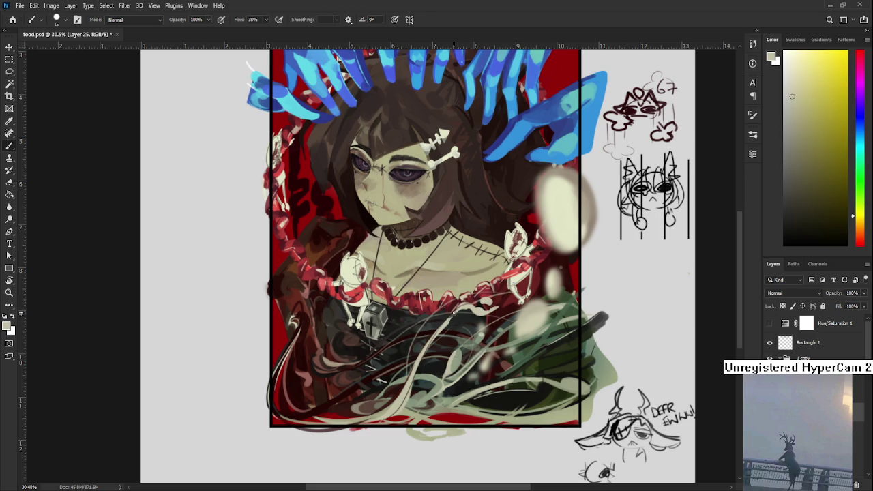
alt+click(454, 319)
alt+click(464, 317)
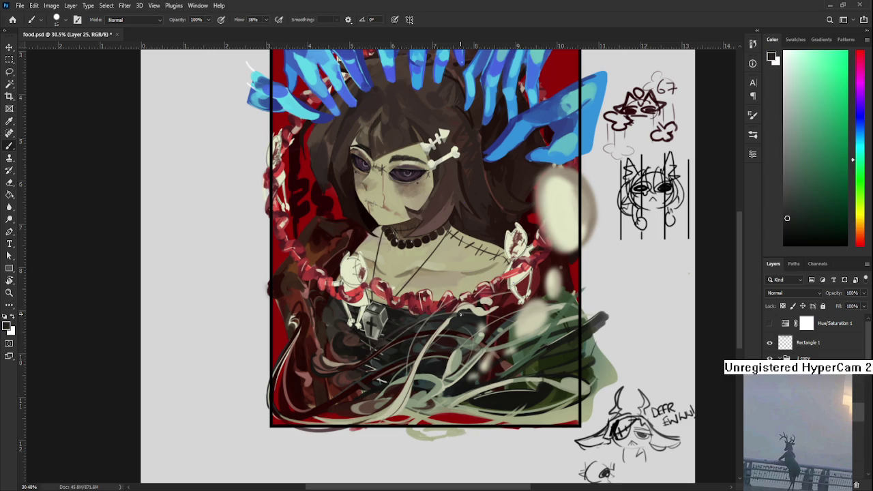
alt+click(456, 318)
alt+click(456, 319)
Sample dark red, strand and green shades from the lower painting for the next strokes
scroll(468, 319, down, 2)
scroll(463, 322, down, 1)
scroll(457, 324, down, 2)
scroll(447, 330, up, 2)
scroll(446, 330, up, 2)
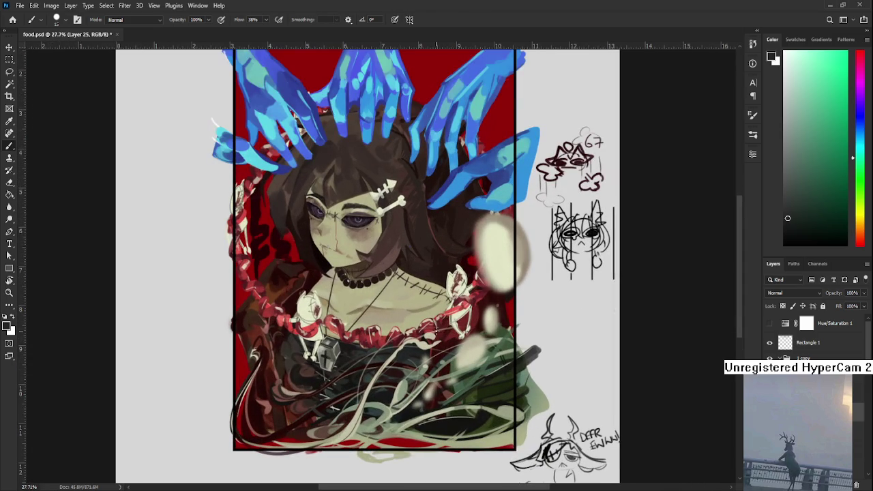
alt+click(312, 416)
drag(314, 415, 315, 414)
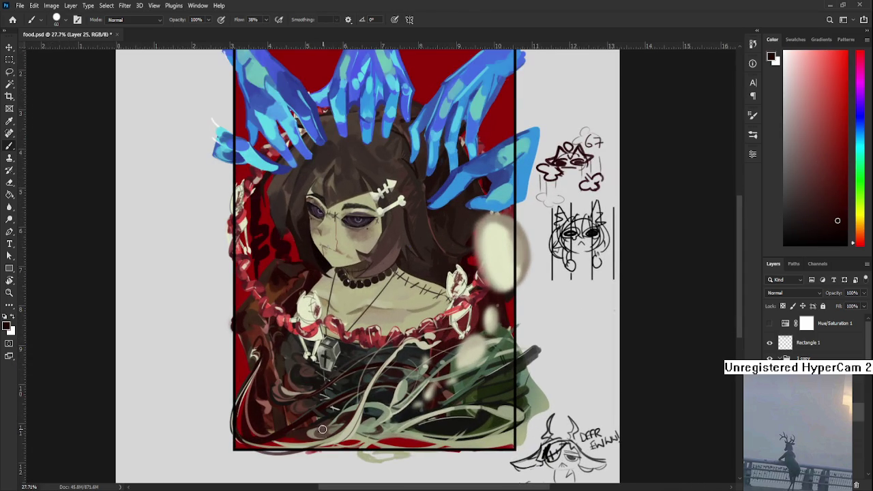
alt+click(327, 431)
alt+click(319, 429)
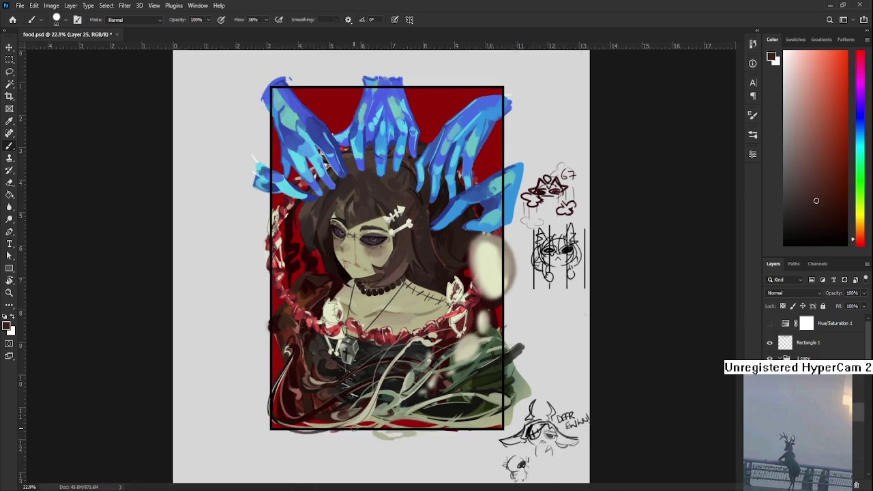
scroll(353, 430, down, 2)
scroll(389, 400, up, 2)
alt+click(424, 346)
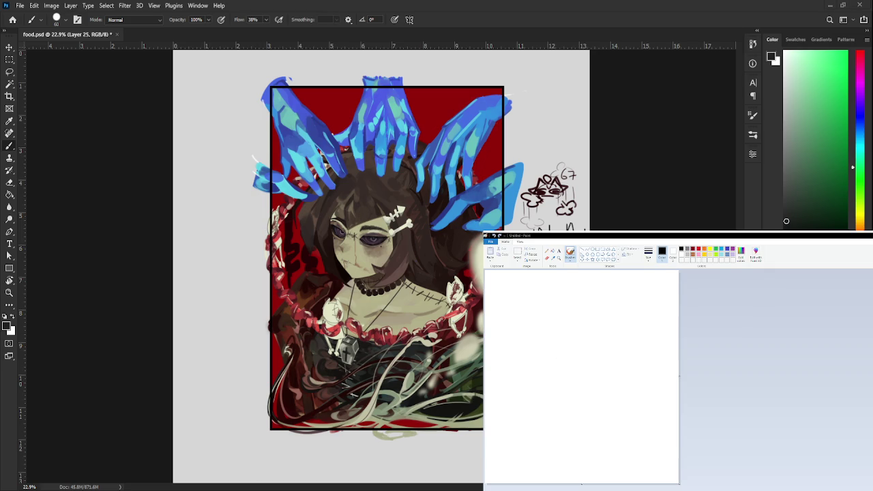
Sketch the girl's head outline, eyes and nose in black, undoing stray strokes
mouse_move(575, 335)
mouse_down()
mouse_move(565, 400)
mouse_move(545, 355)
mouse_move(544, 401)
mouse_up()
key(ctrl+z)
mouse_move(595, 341)
mouse_down()
mouse_move(617, 357)
mouse_move(604, 398)
mouse_up()
mouse_move(545, 358)
mouse_down()
mouse_move(577, 386)
mouse_move(543, 372)
mouse_move(537, 382)
mouse_move(545, 387)
mouse_up()
key(ctrl+z)
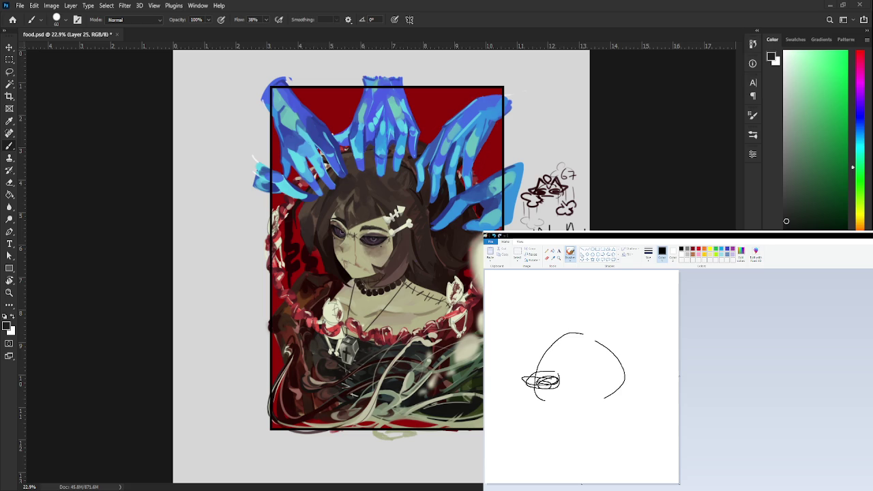
mouse_move(607, 371)
mouse_down()
mouse_move(585, 369)
mouse_move(580, 385)
mouse_move(591, 384)
mouse_up()
mouse_move(563, 347)
mouse_down()
mouse_move(550, 374)
mouse_move(562, 387)
mouse_up()
key(ctrl+z)
mouse_move(563, 387)
mouse_down()
mouse_move(569, 346)
mouse_move(618, 390)
mouse_up()
key(ctrl+z)
drag(617, 343, 633, 393)
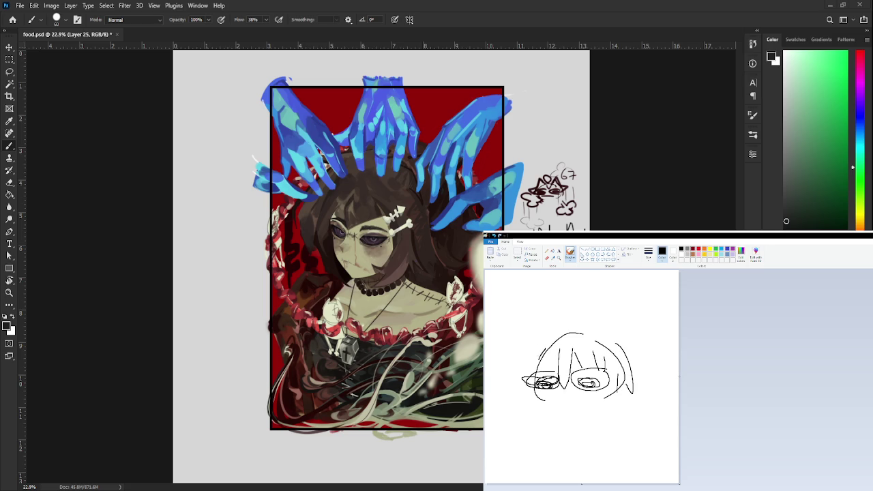
Add long hair strands, the chin, neck and both sides of the body to the sketch
drag(529, 363, 531, 398)
drag(537, 348, 520, 398)
drag(526, 366, 525, 431)
drag(629, 360, 619, 429)
mouse_move(534, 354)
mouse_down()
mouse_move(560, 337)
mouse_move(548, 326)
mouse_move(565, 321)
mouse_up()
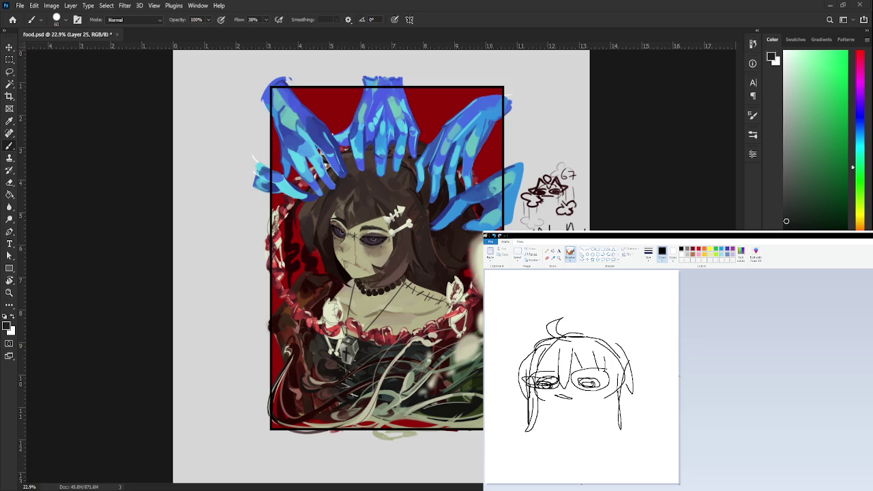
key(ctrl+z)
mouse_move(550, 405)
mouse_down()
mouse_move(600, 406)
mouse_move(578, 431)
mouse_move(600, 406)
mouse_up()
drag(560, 434, 584, 442)
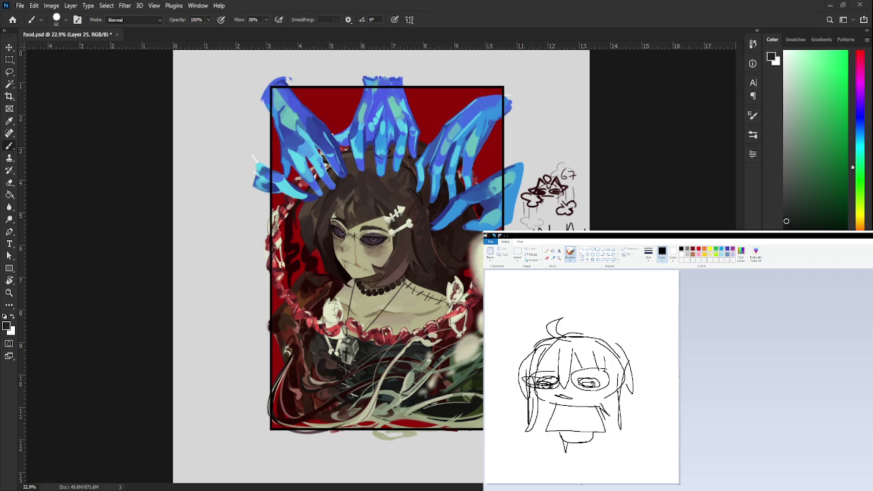
drag(550, 402, 536, 447)
key(ctrl+z)
drag(604, 405, 618, 442)
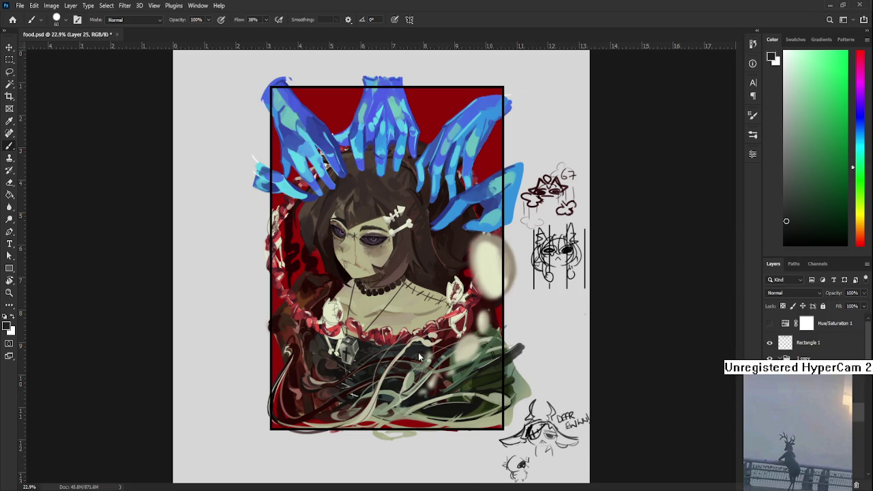
Zoom in, sample a dark red-brown and paint it over the lower-left dress strands
scroll(392, 423, up, 2)
scroll(392, 422, up, 2)
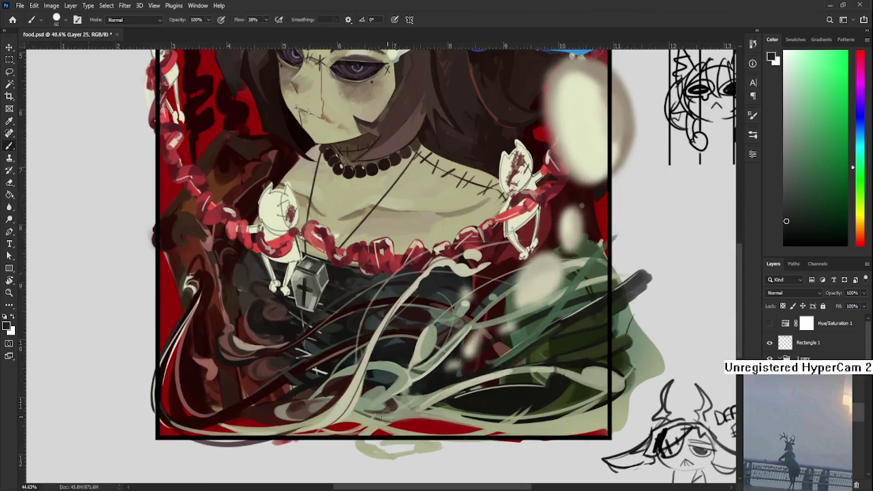
scroll(369, 420, up, 1)
alt+click(355, 420)
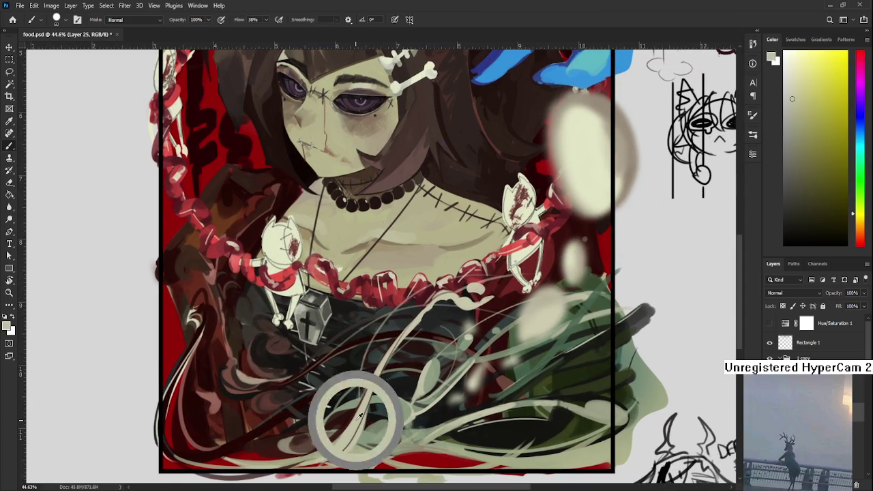
drag(381, 341, 407, 327)
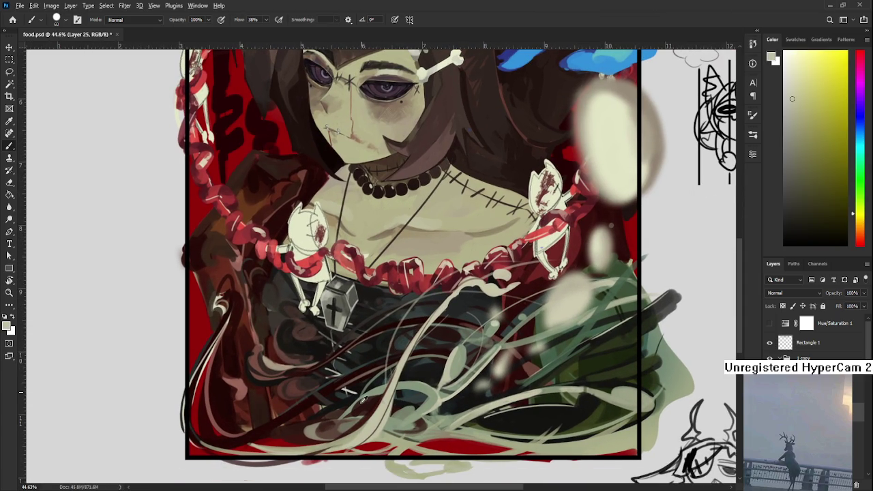
alt+click(329, 427)
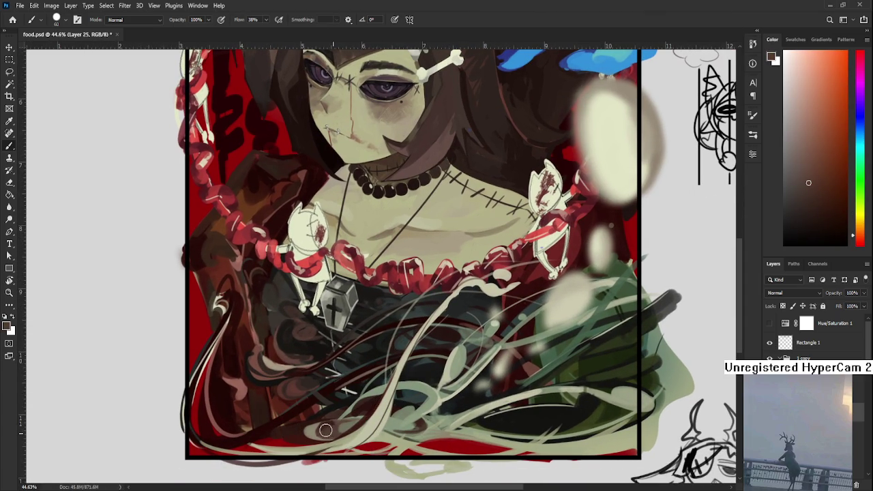
drag(329, 427, 334, 430)
alt+click(327, 427)
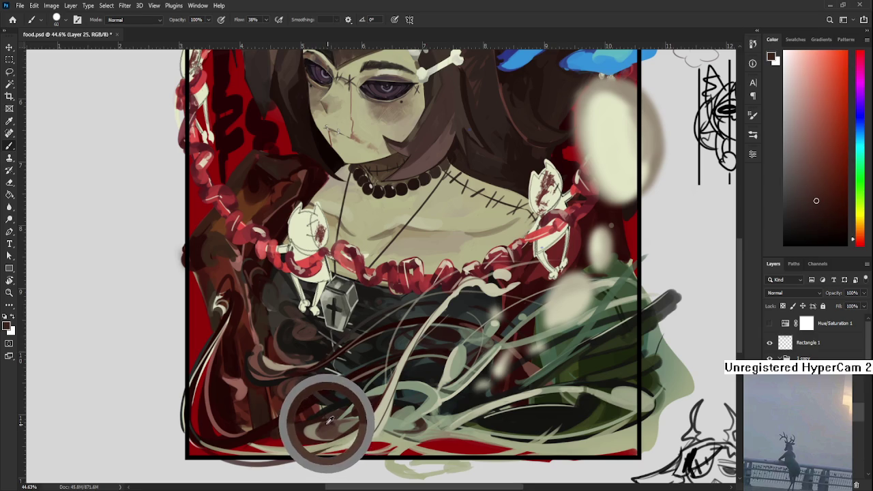
alt+click(365, 422)
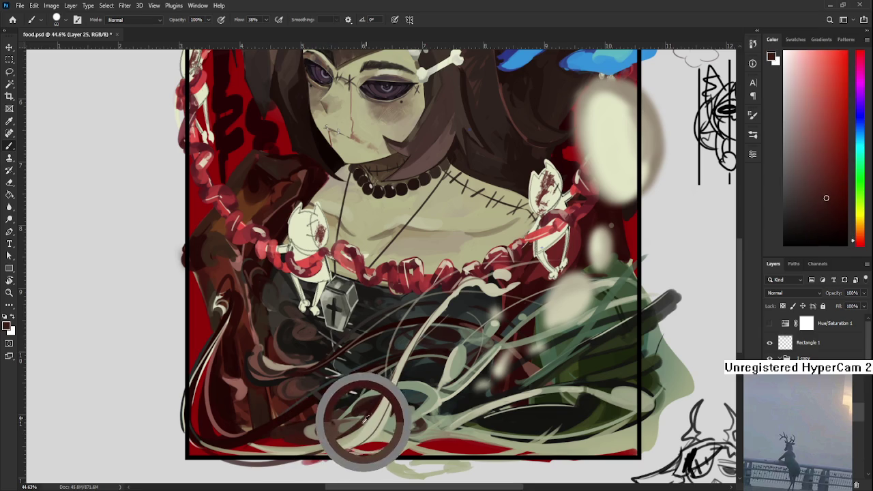
mouse_move(376, 408)
mouse_down()
mouse_move(368, 390)
mouse_move(321, 413)
mouse_up()
mouse_move(445, 365)
mouse_down()
mouse_move(363, 409)
mouse_move(418, 367)
mouse_move(363, 359)
mouse_up()
key(r)
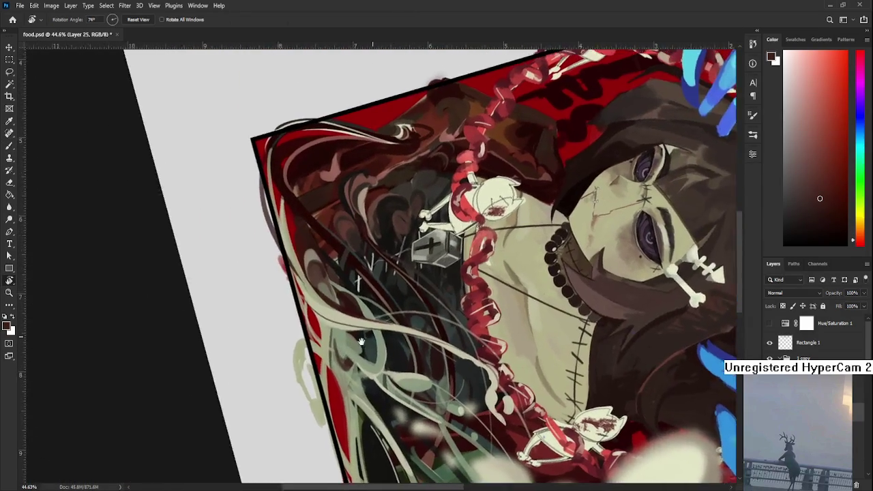
Tilt the canvas slightly clockwise and sample pale khaki-green as the size-15 brush colour
key(b)
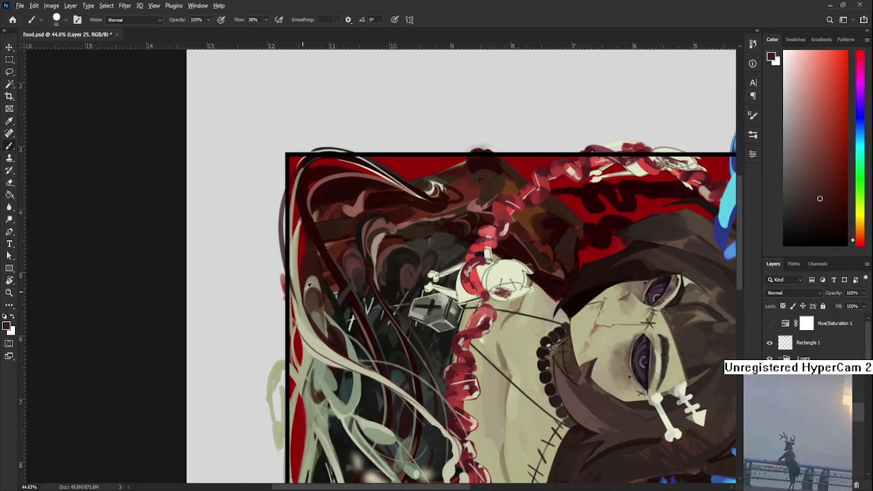
key(bracketleft)
key(bracketleft)
key(bracketleft)
scroll(307, 272, down, 1)
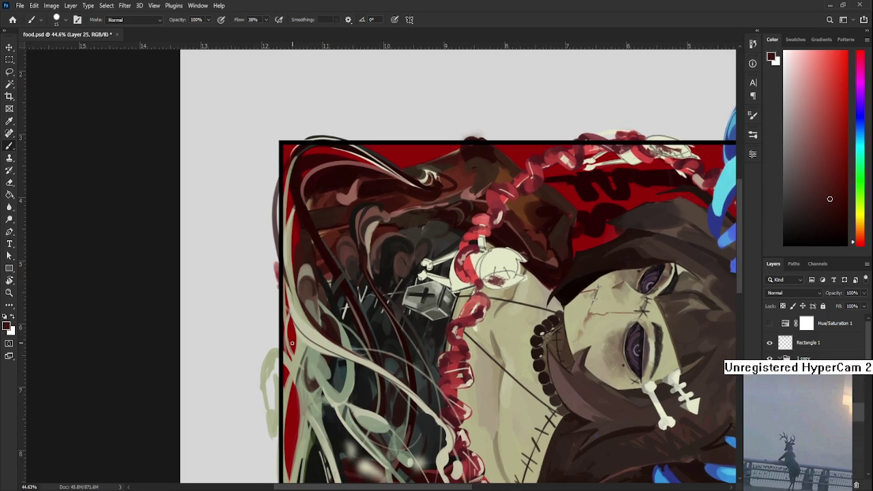
key(r)
drag(292, 343, 292, 258)
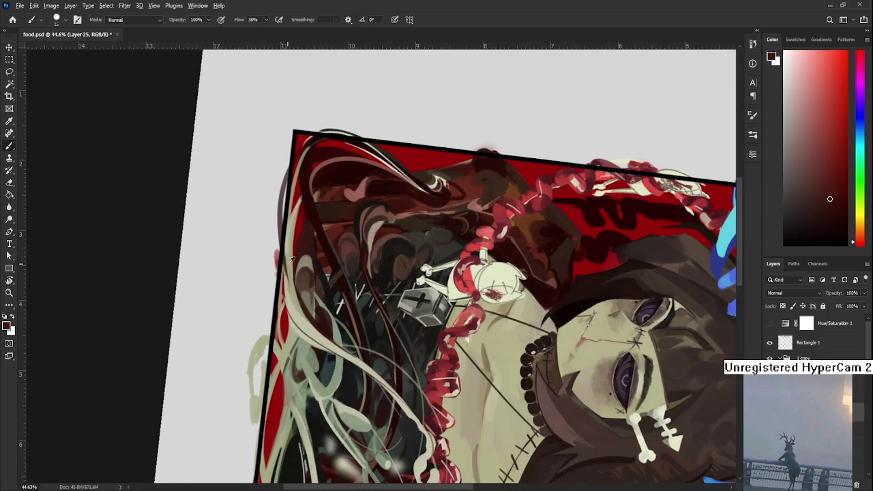
alt+click(292, 273)
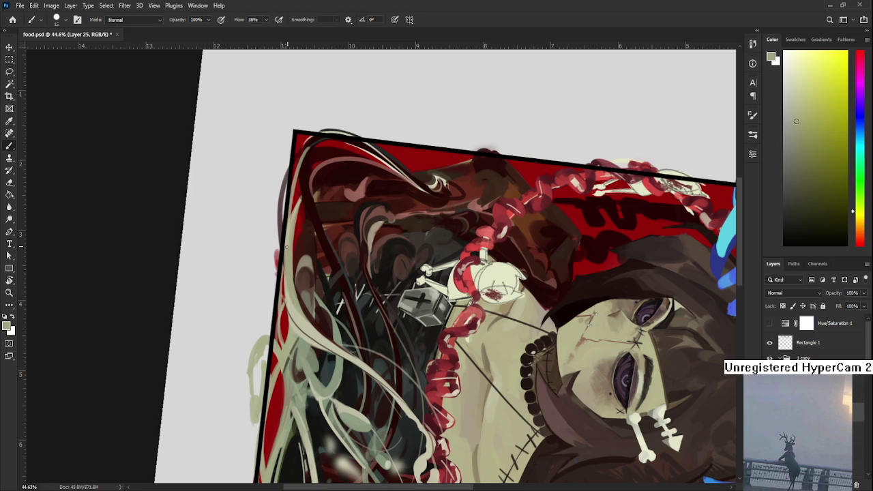
alt+click(285, 234)
drag(300, 327, 307, 332)
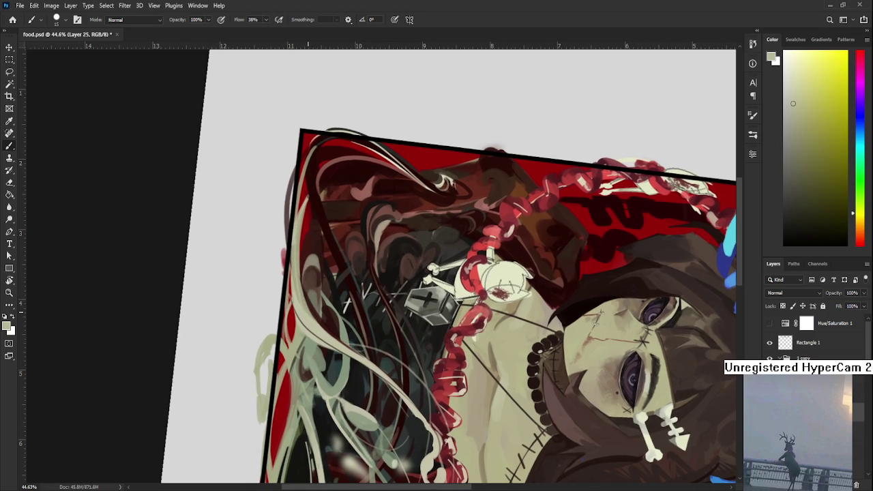
scroll(332, 389, down, 8)
Turn the canvas upright, sample dark red and paint a strand across the lower-right dress
key(r)
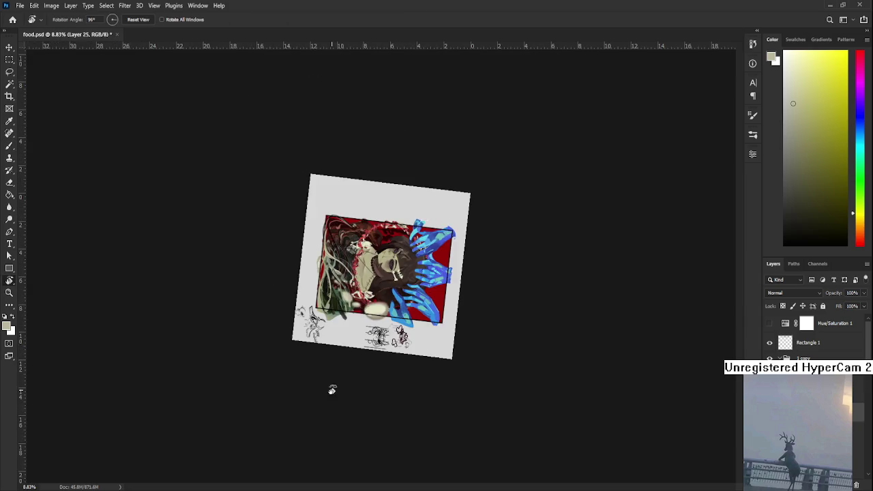
drag(332, 390, 432, 341)
scroll(432, 341, up, 2)
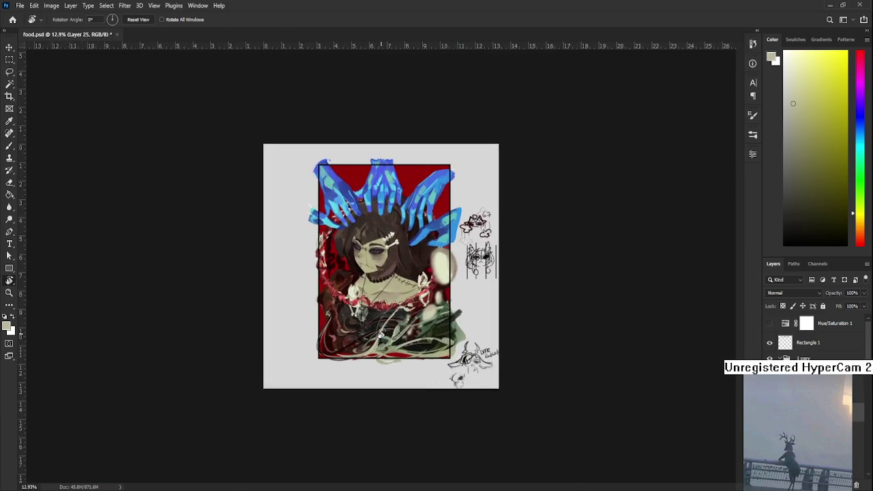
scroll(381, 332, up, 5)
key(b)
alt+click(320, 410)
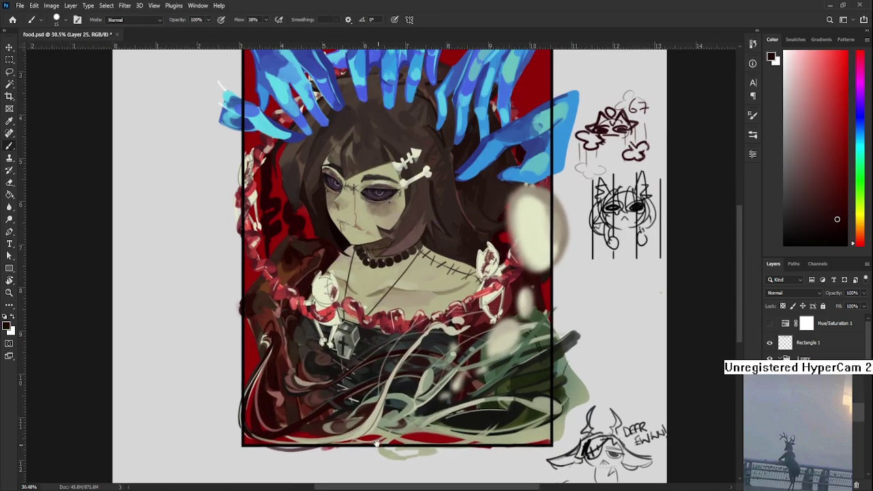
scroll(376, 444, down, 2)
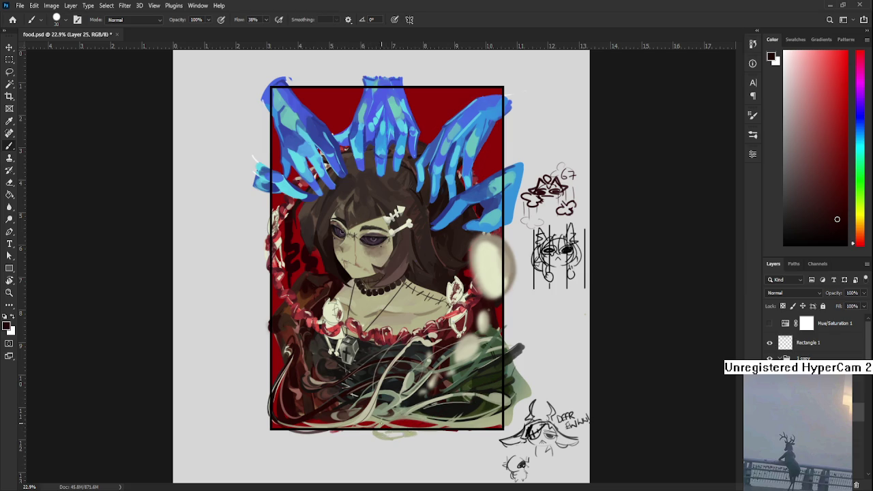
drag(462, 401, 550, 377)
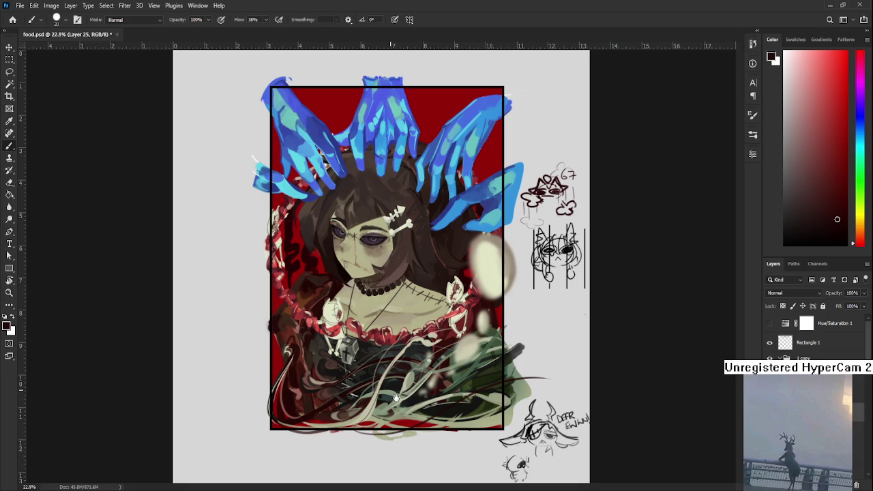
Darken the frame's left edge with short dark red strokes, then switch to the eraser
drag(274, 325, 289, 358)
mouse_move(274, 324)
mouse_down()
mouse_move(273, 362)
mouse_move(274, 330)
mouse_move(273, 347)
mouse_up()
alt+click(274, 348)
key(e)
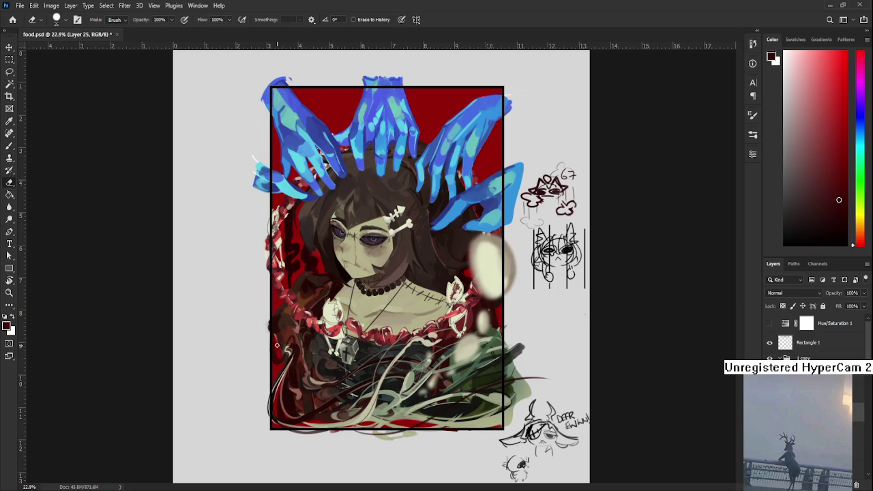
key(b)
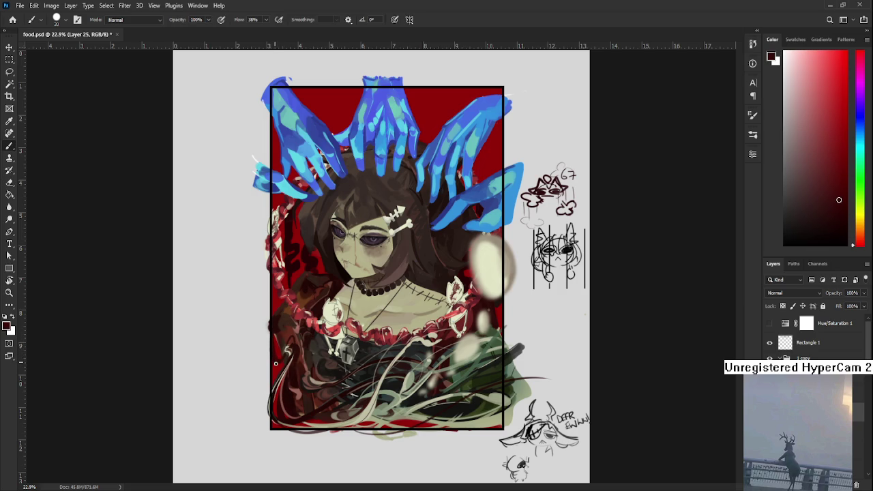
key(e)
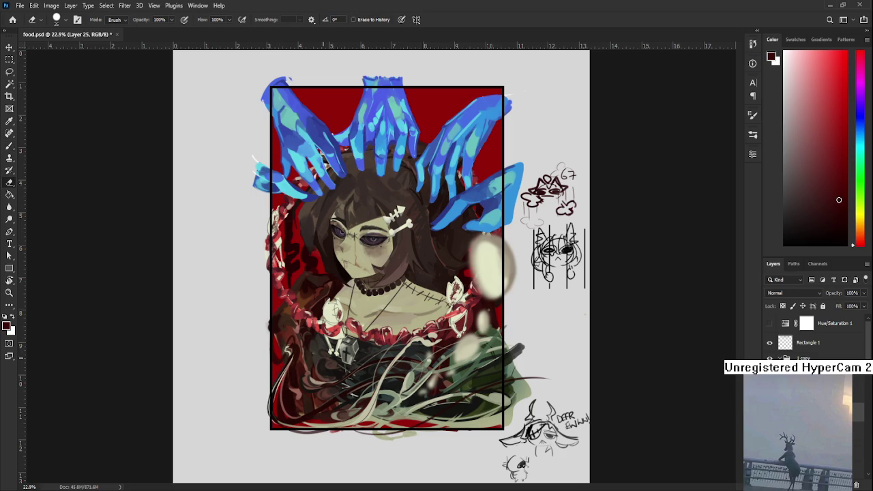
Zoom in and out over the artwork and turn the canvas sideways
scroll(467, 364, down, 2)
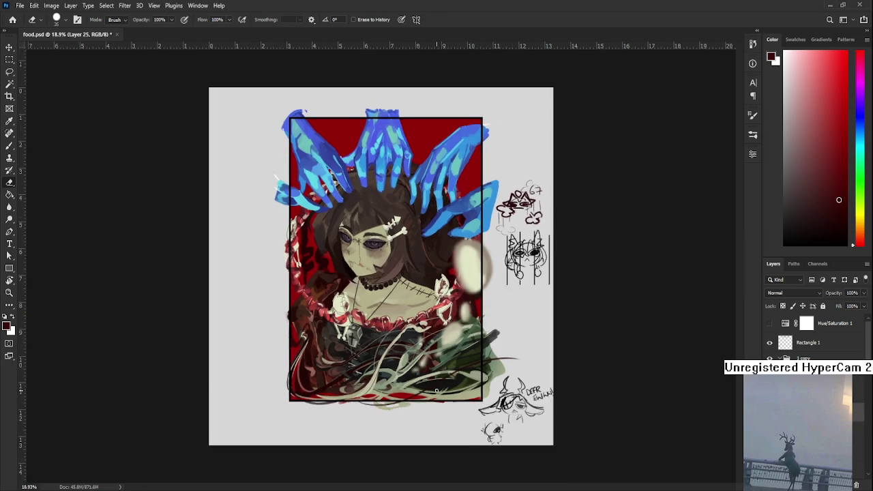
scroll(467, 364, down, 3)
scroll(432, 366, down, 2)
scroll(413, 320, up, 1)
scroll(413, 319, up, 3)
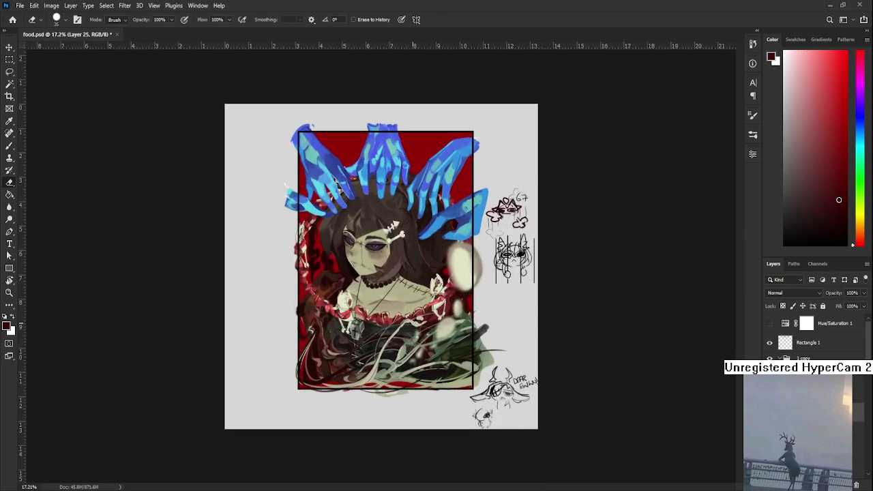
scroll(403, 341, up, 1)
scroll(387, 375, down, 1)
scroll(387, 374, down, 1)
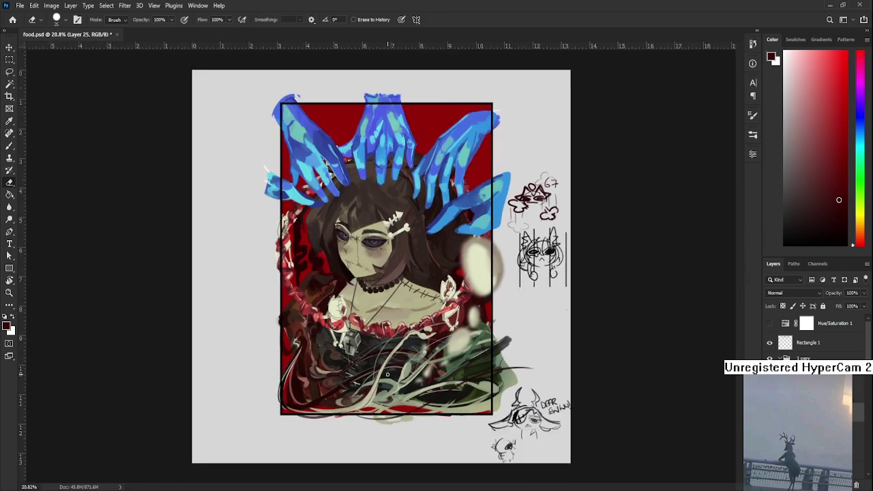
scroll(386, 372, down, 2)
scroll(386, 369, down, 1)
scroll(385, 367, down, 3)
scroll(387, 347, down, 1)
scroll(395, 314, up, 1)
scroll(406, 286, up, 2)
scroll(415, 259, up, 2)
scroll(419, 251, up, 2)
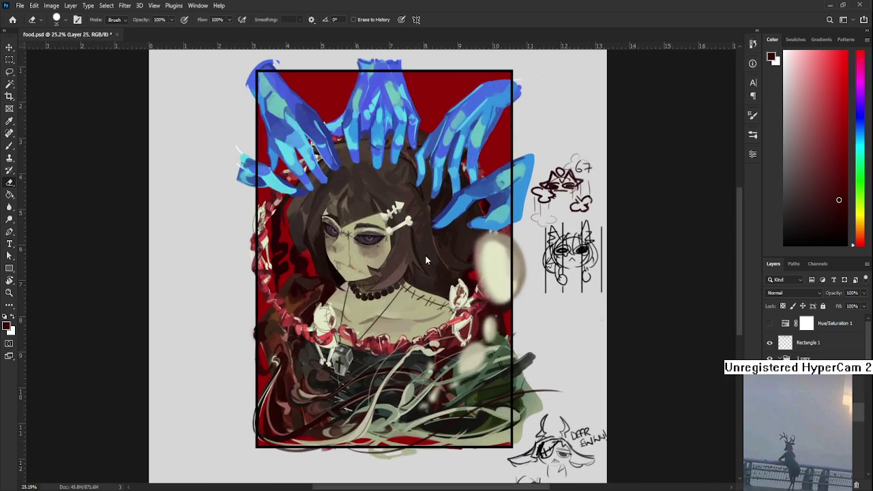
scroll(399, 273, down, 1)
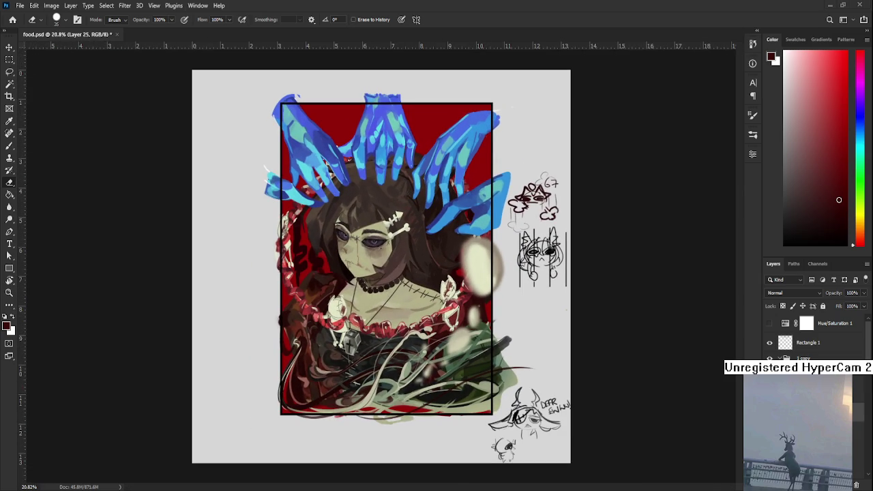
scroll(470, 372, up, 1)
key(r)
mouse_move(398, 345)
mouse_down()
mouse_move(333, 284)
mouse_move(373, 317)
mouse_move(394, 376)
mouse_up()
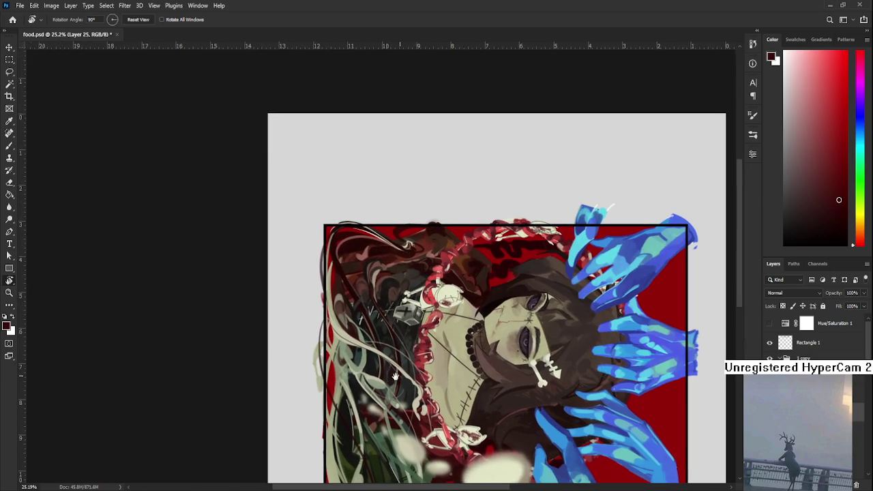
Paint a darker red along the artwork's left edge, then rotate the canvas back to 0°
key(b)
alt+click(357, 286)
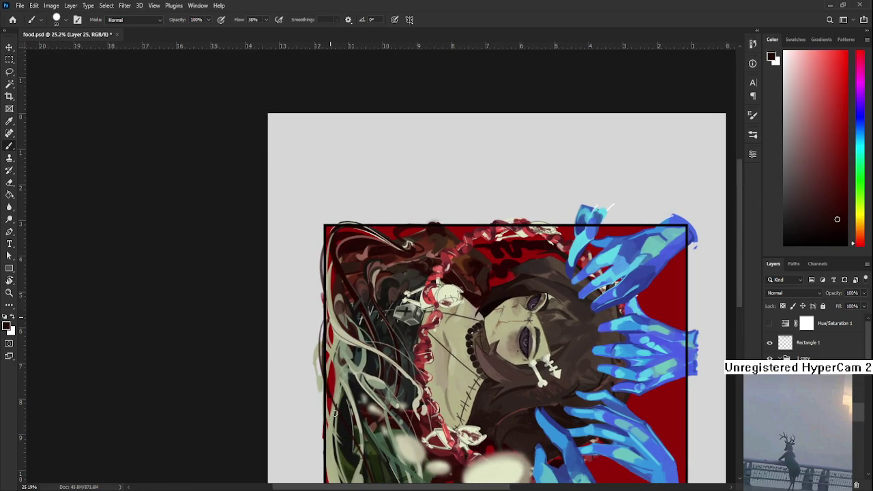
drag(329, 323, 341, 412)
key(r)
drag(332, 386, 404, 394)
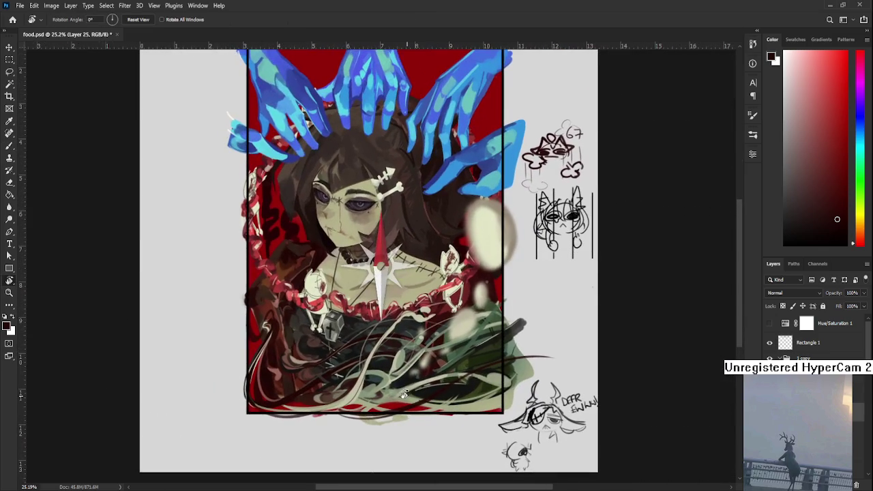
Sample dark yellow-green and dark green shades from the dress as the brush colour
scroll(432, 418, down, 1)
key(b)
alt+click(451, 372)
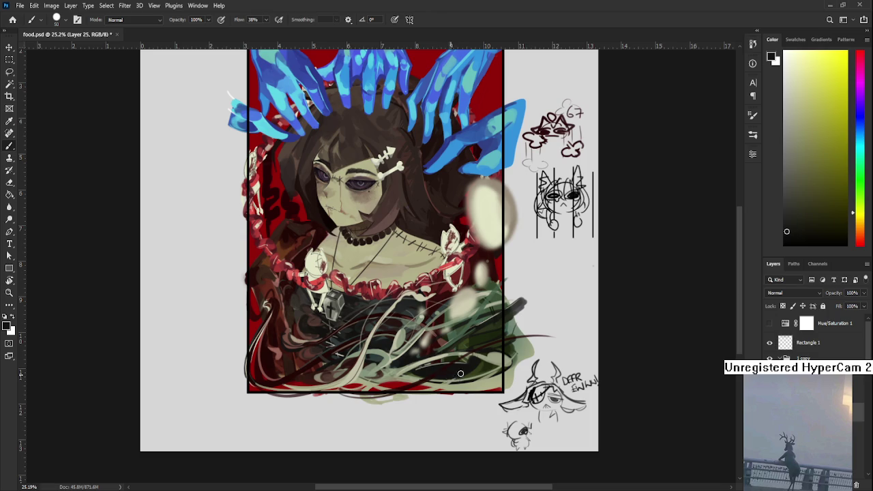
scroll(461, 368, up, 1)
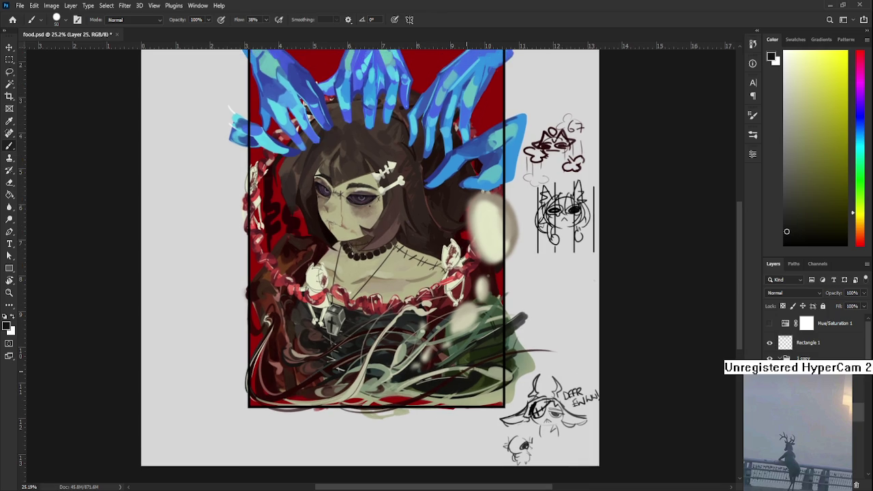
scroll(467, 307, down, 2)
scroll(468, 307, down, 1)
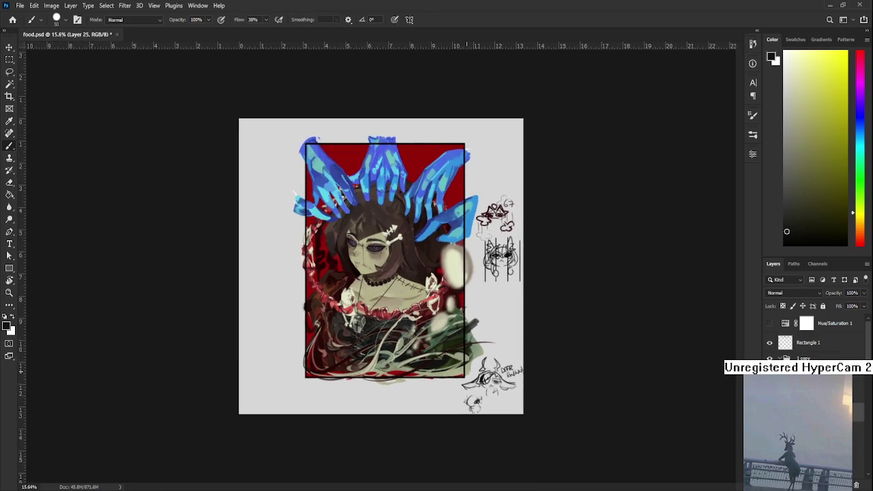
scroll(476, 392, up, 4)
alt+click(473, 429)
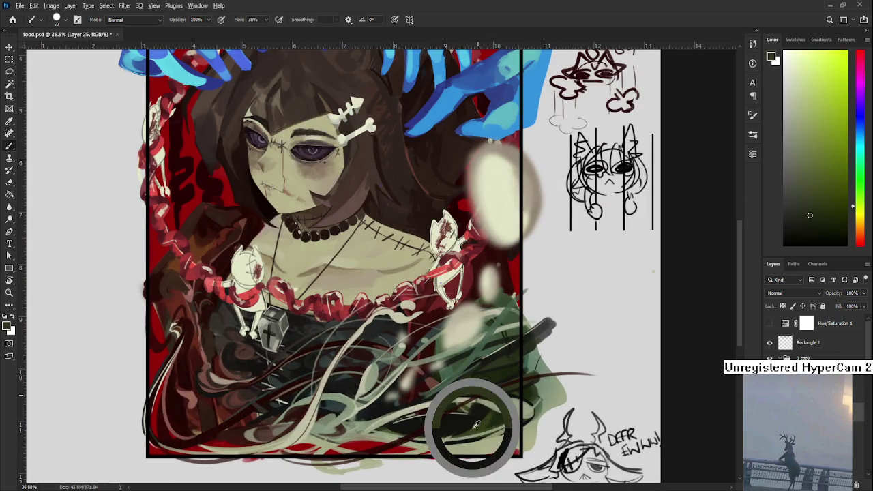
key(bracketleft)
key(bracketleft)
key(bracketleft)
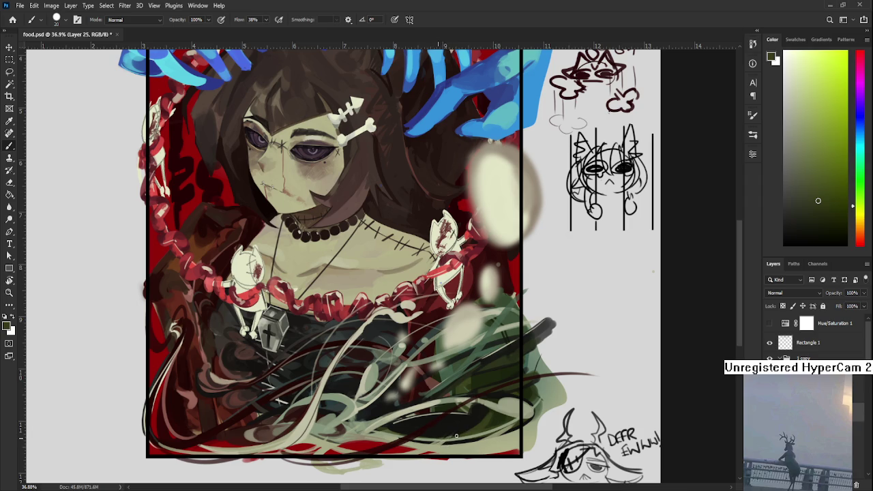
alt+click(451, 428)
drag(468, 424, 487, 404)
alt+click(461, 409)
alt+click(444, 413)
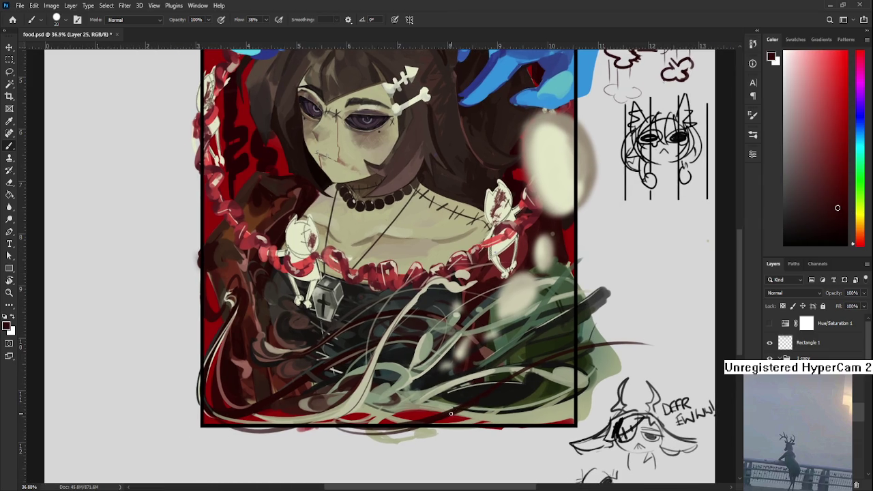
alt+click(450, 405)
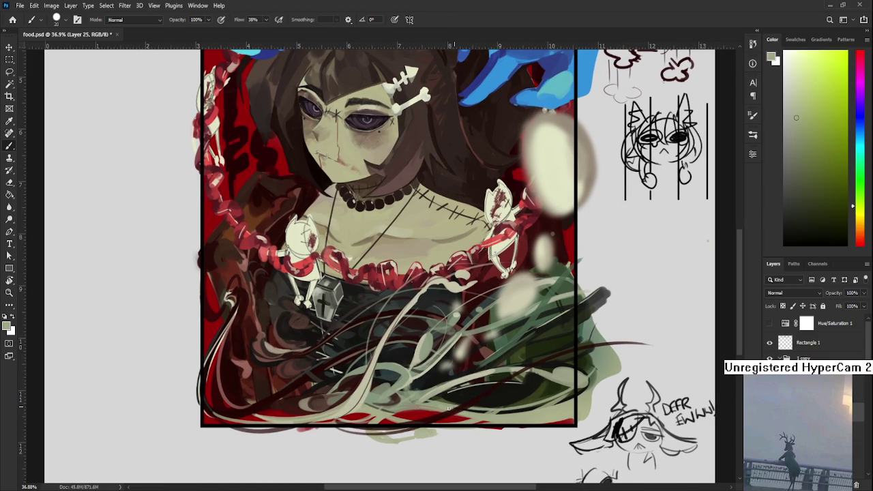
alt+click(435, 418)
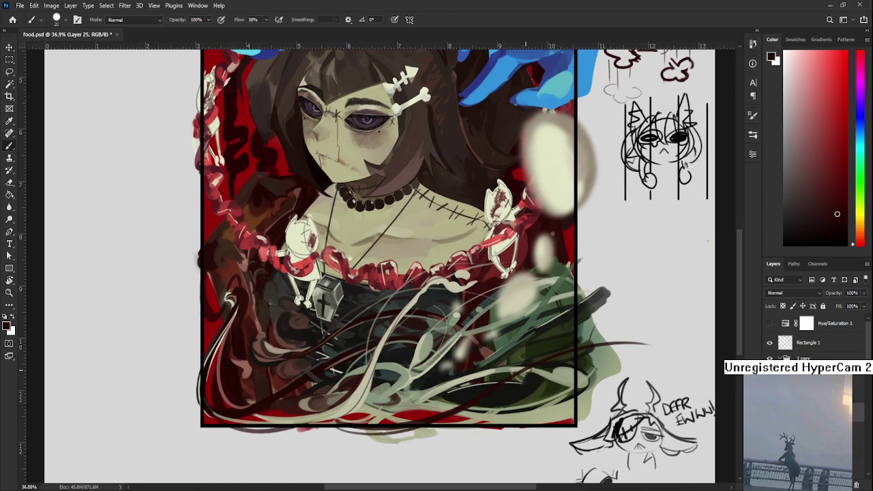
scroll(531, 366, down, 1)
scroll(532, 367, down, 1)
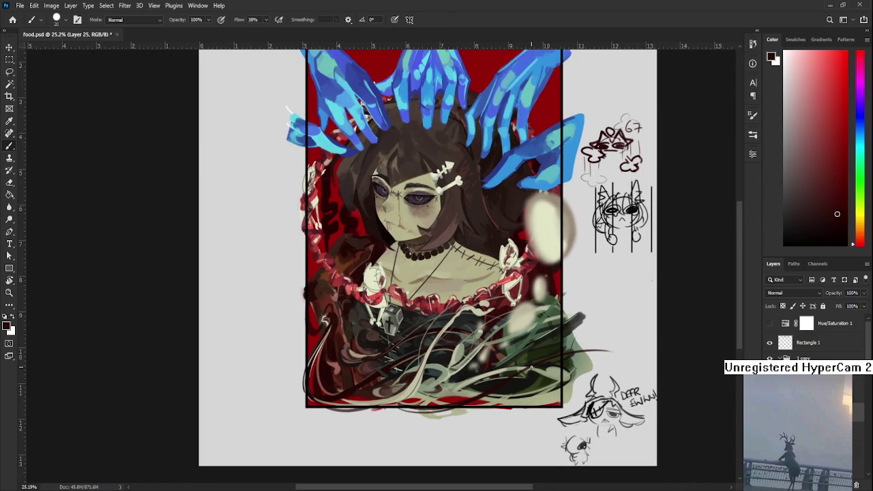
scroll(531, 366, up, 1)
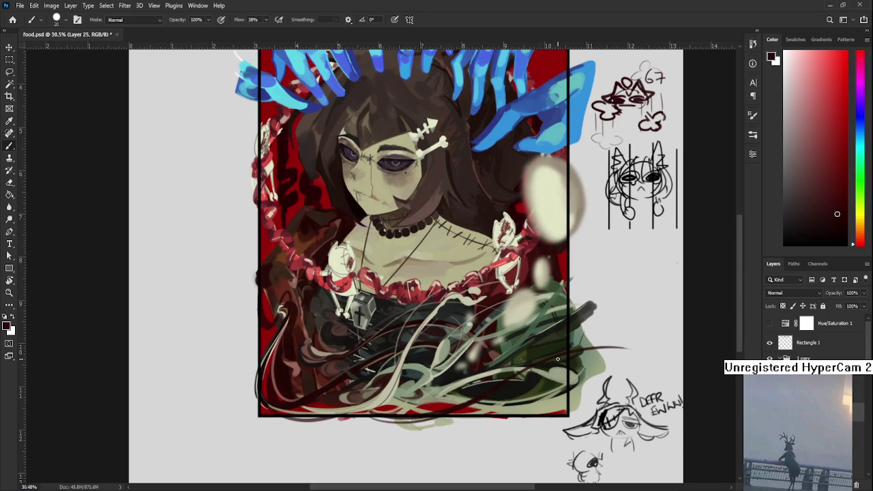
drag(558, 358, 514, 341)
key(e)
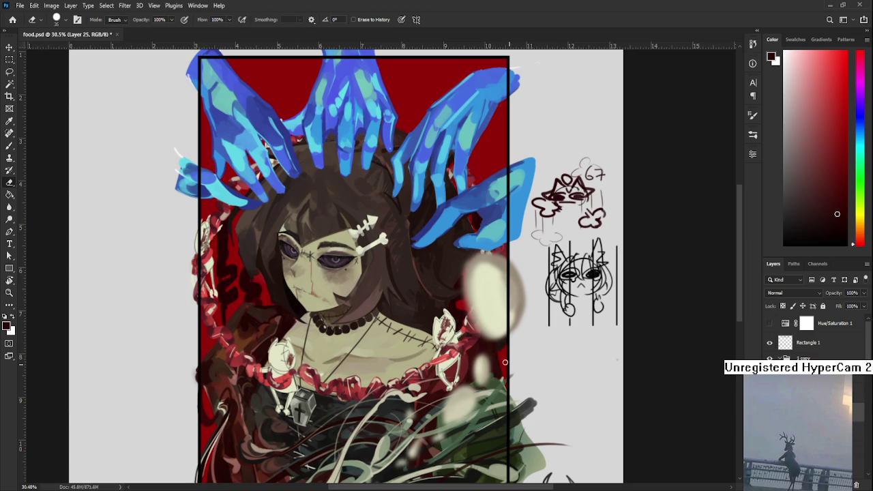
Sample the beige and erase the light strand over the dark dress
key(b)
drag(491, 375, 534, 331)
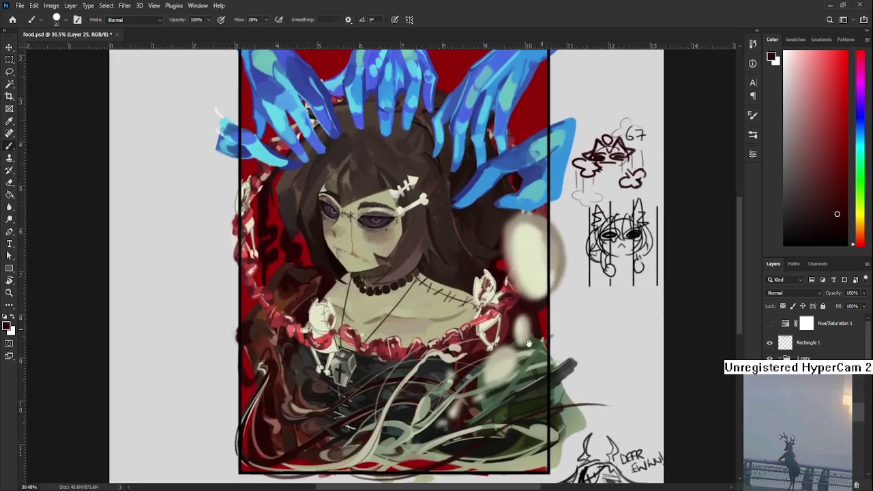
alt+click(423, 366)
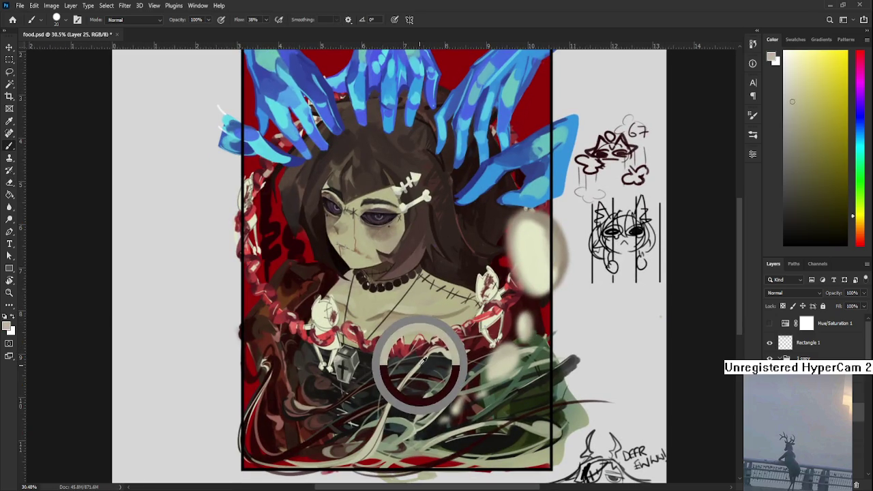
key(e)
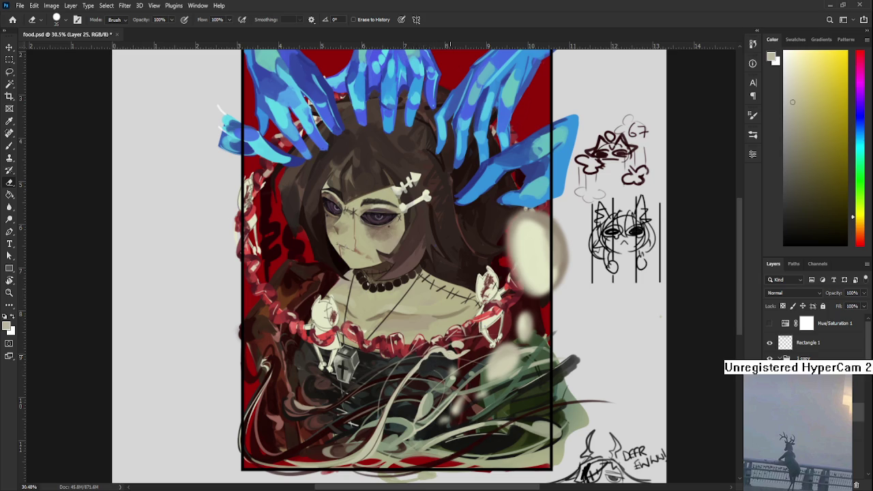
scroll(436, 348, up, 3)
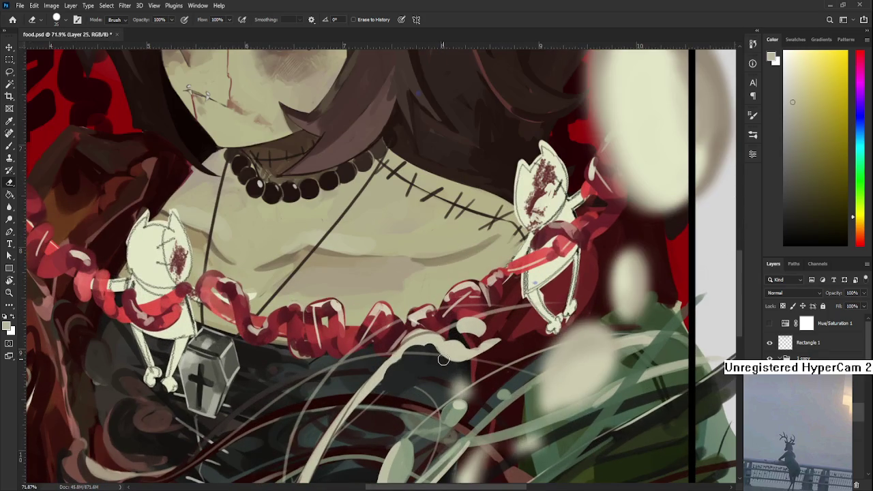
drag(396, 358, 408, 364)
Fit and rotate the canvas view, sampling the strand's cream and the dress's dark colours
key(ctrl+0)
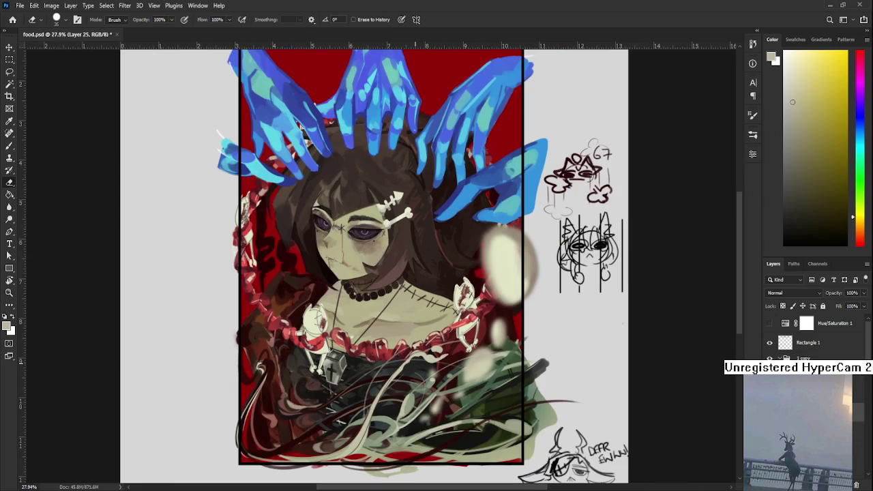
scroll(410, 372, up, 3)
scroll(409, 371, up, 2)
key(r)
mouse_move(411, 366)
mouse_down()
mouse_move(360, 322)
mouse_move(321, 340)
mouse_up()
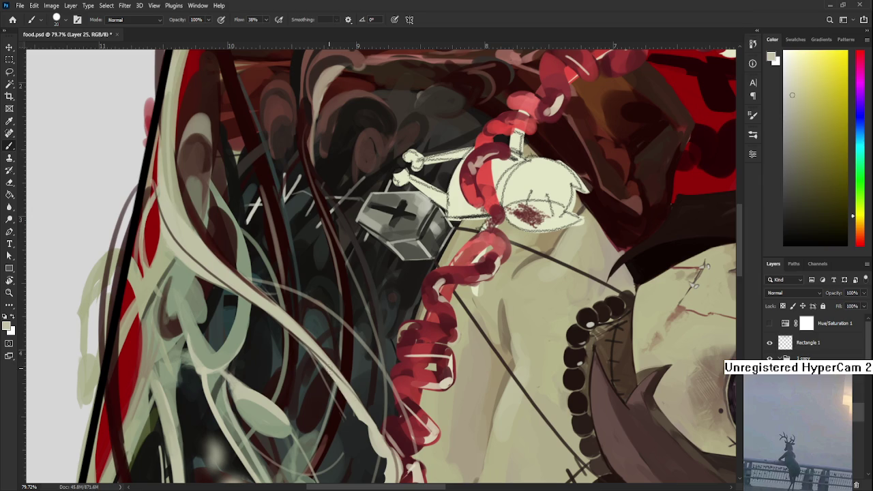
click(342, 379)
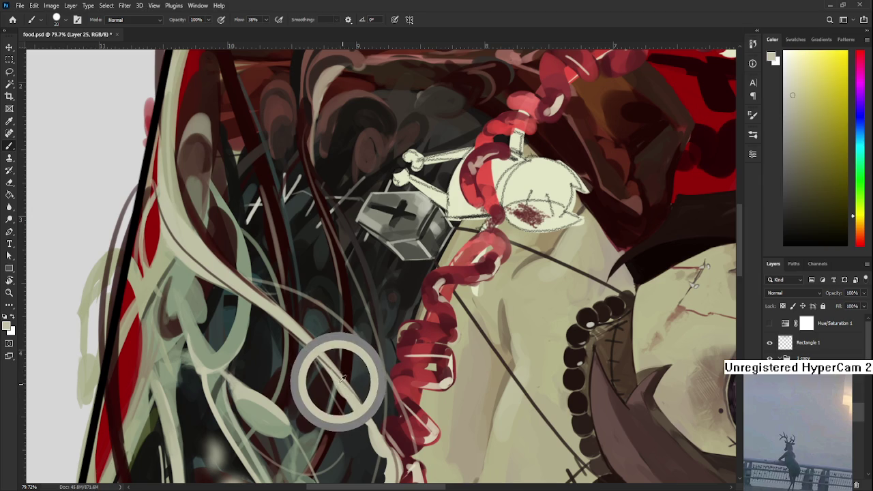
click(344, 392)
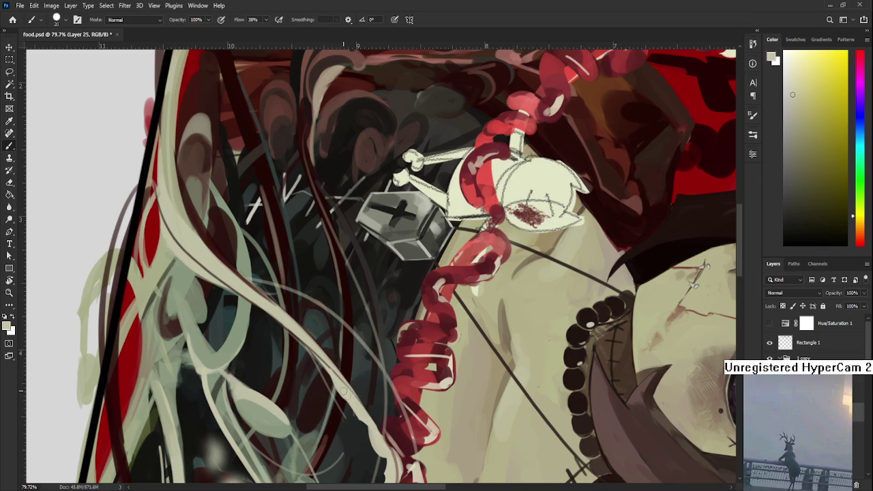
alt+click(351, 409)
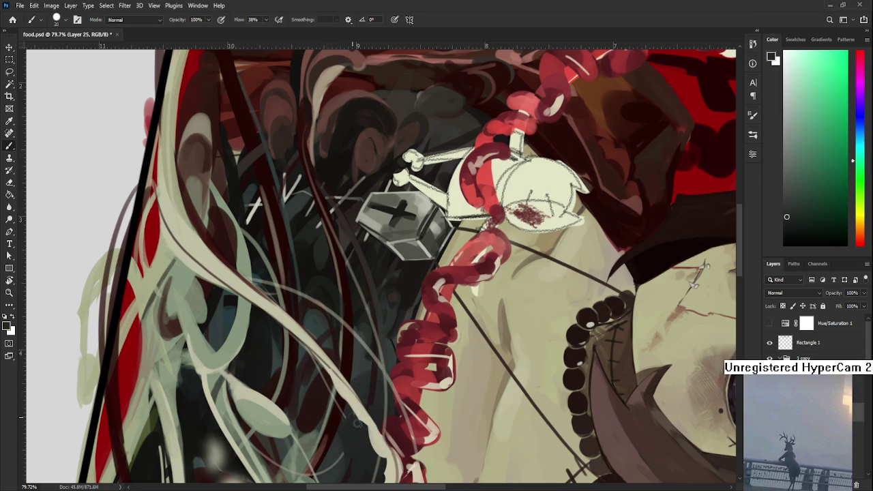
alt+click(353, 404)
key(r)
mouse_move(352, 402)
mouse_down()
mouse_move(450, 283)
mouse_move(382, 252)
mouse_up()
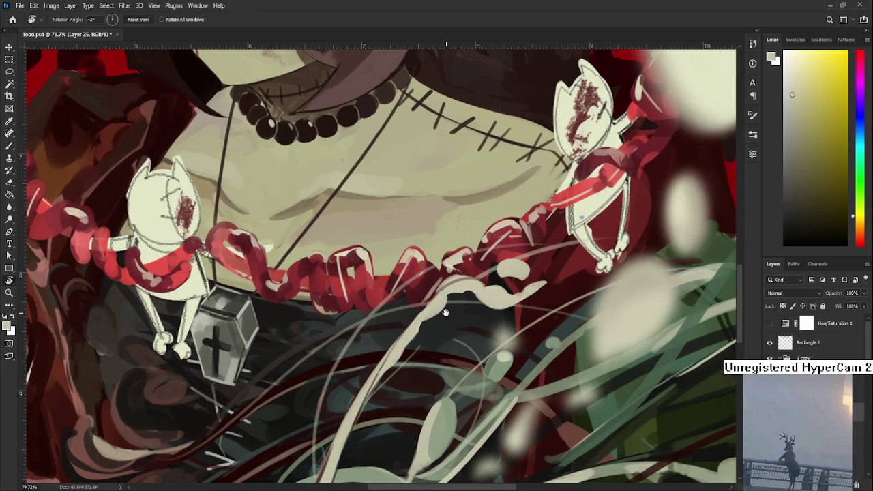
Shrink the brush from 20 to 15 px while sampling orange-brown and pale yellow tones
key(b)
alt+click(362, 302)
key(bracketleft)
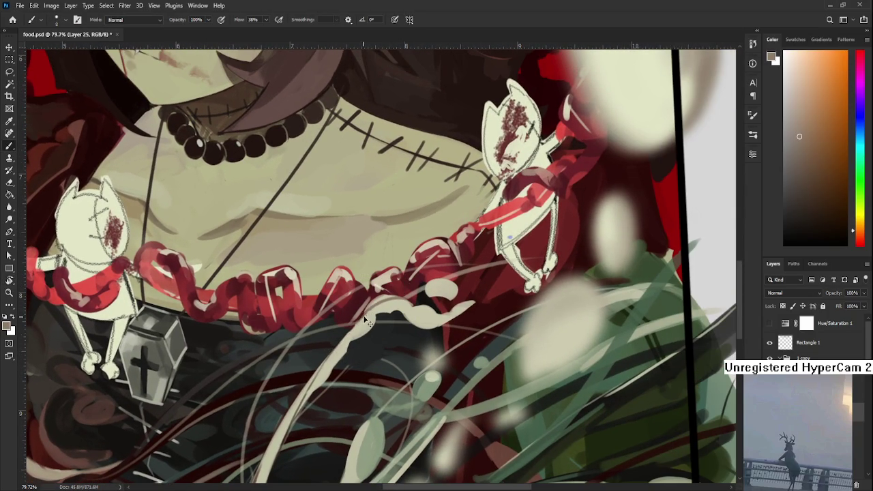
alt+click(361, 329)
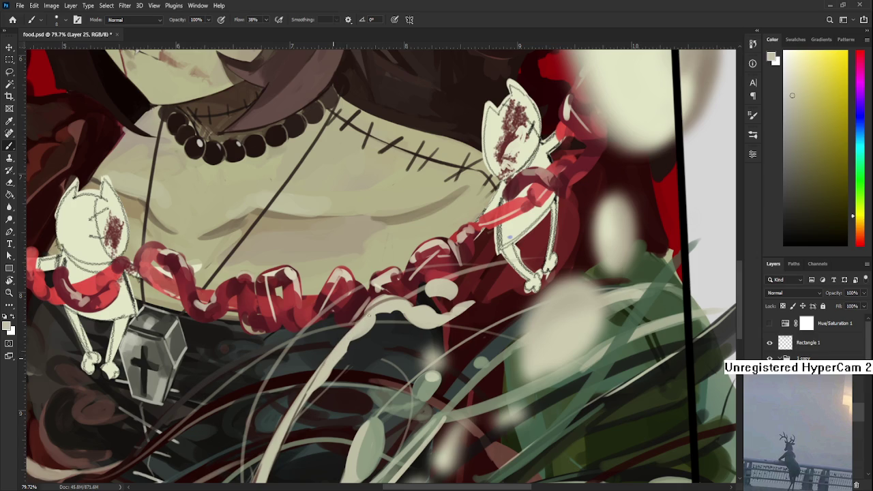
Rotate the view about 45° and sample the deep red of the background
key(r)
drag(508, 237, 480, 273)
scroll(480, 273, down, 3)
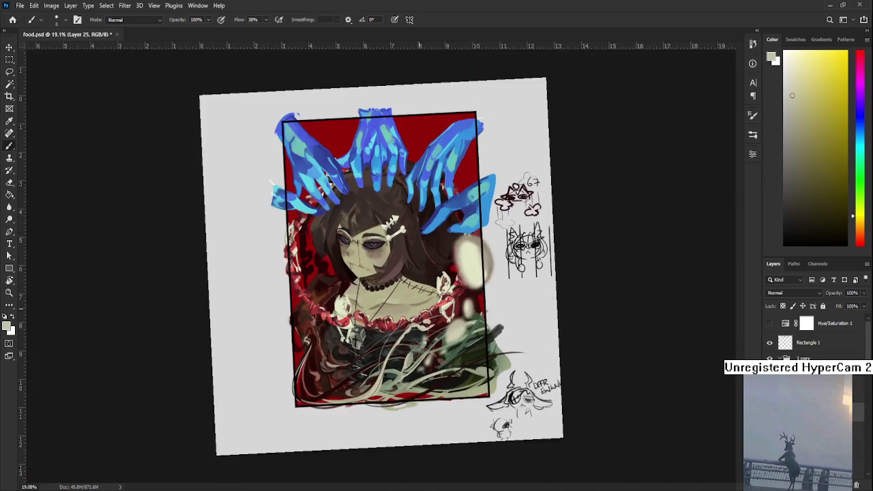
scroll(481, 366, up, 2)
drag(481, 366, 297, 384)
key(b)
alt+click(304, 385)
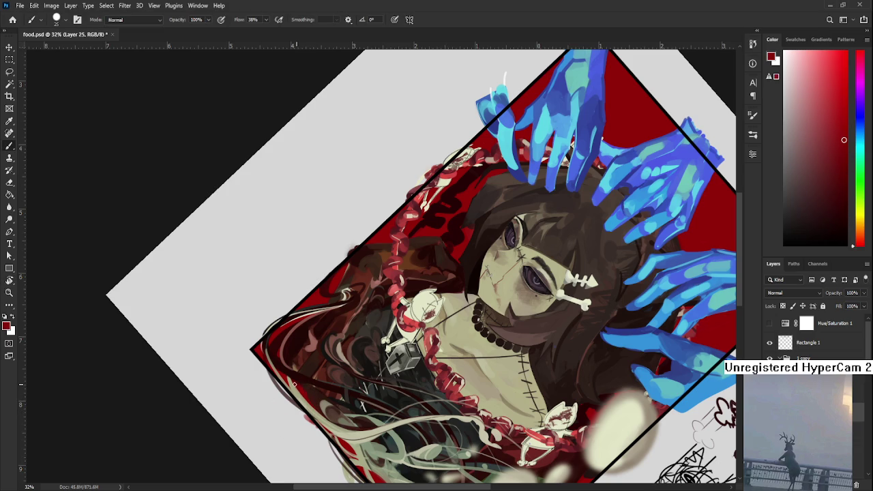
Turn the view back upright, zoom over the lower dress, and start transforming the lower layer
scroll(319, 397, down, 3)
key(r)
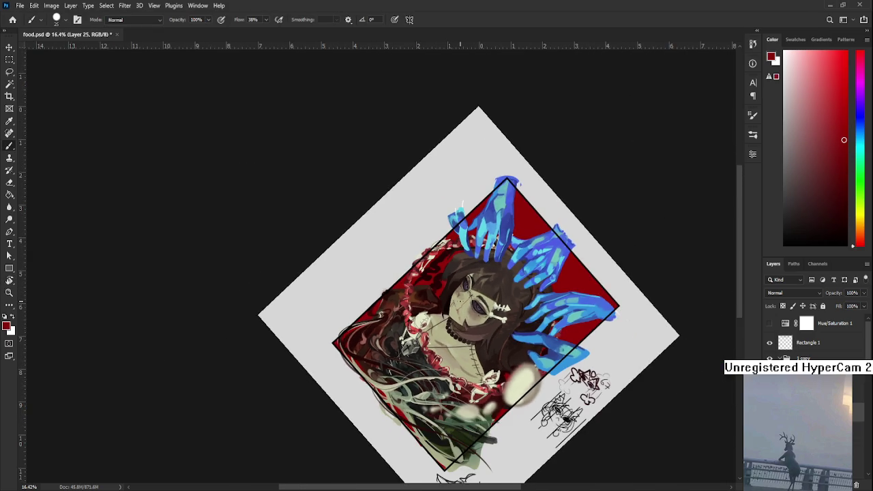
drag(456, 429, 552, 326)
scroll(518, 341, up, 2)
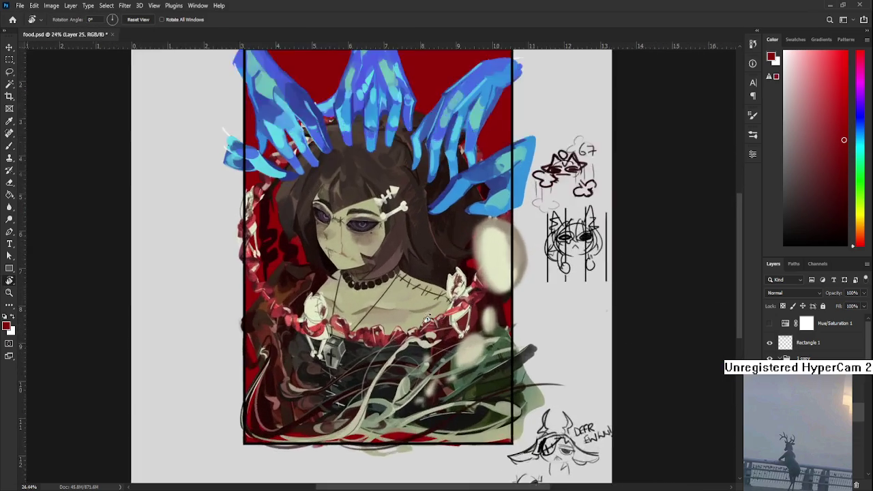
scroll(464, 361, up, 2)
scroll(406, 386, up, 2)
scroll(409, 337, down, 2)
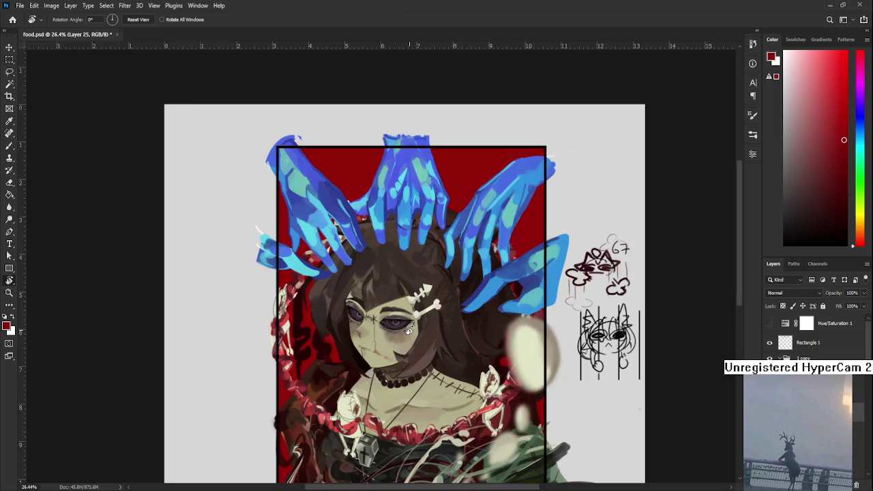
scroll(409, 334, down, 2)
scroll(409, 331, up, 2)
scroll(406, 337, down, 2)
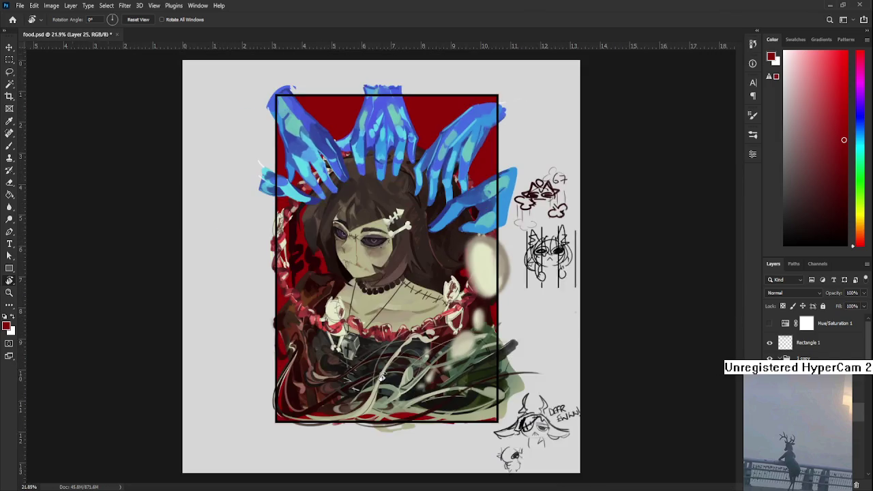
scroll(389, 348, down, 1)
scroll(387, 351, up, 1)
scroll(381, 358, up, 1)
scroll(381, 365, down, 1)
scroll(380, 369, up, 1)
key(ctrl+t)
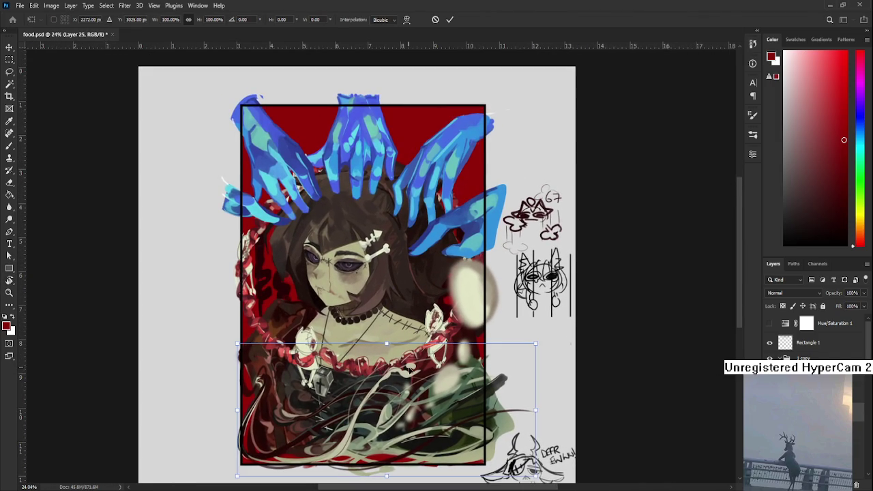
Cancel the lower layer's transform and nudge the 1 copy group slightly left and down
key(Return)
ctrl+click(404, 377)
key(ctrl+t)
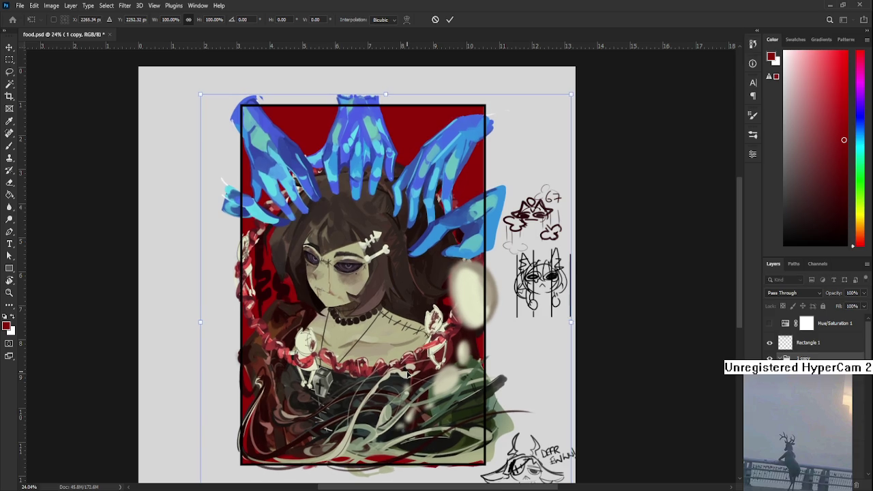
drag(406, 376, 408, 374)
key(ctrl+h)
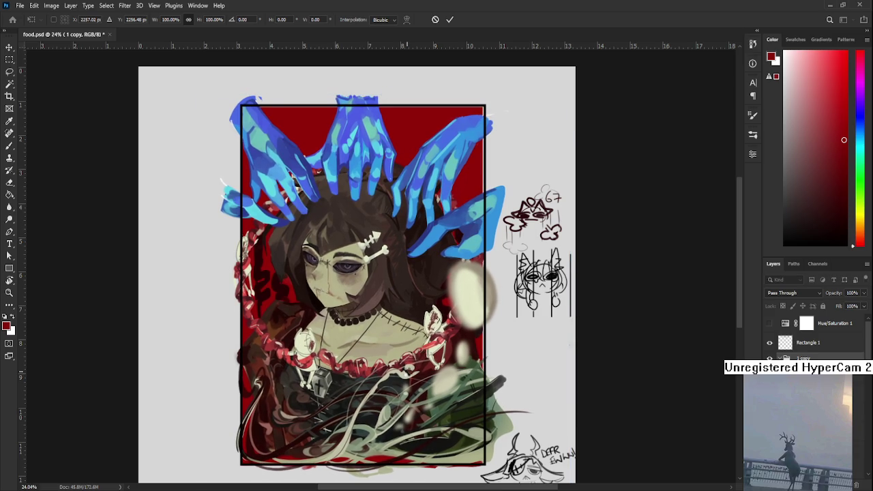
key(r)
scroll(411, 371, down, 1)
scroll(411, 371, down, 1)
scroll(411, 371, up, 1)
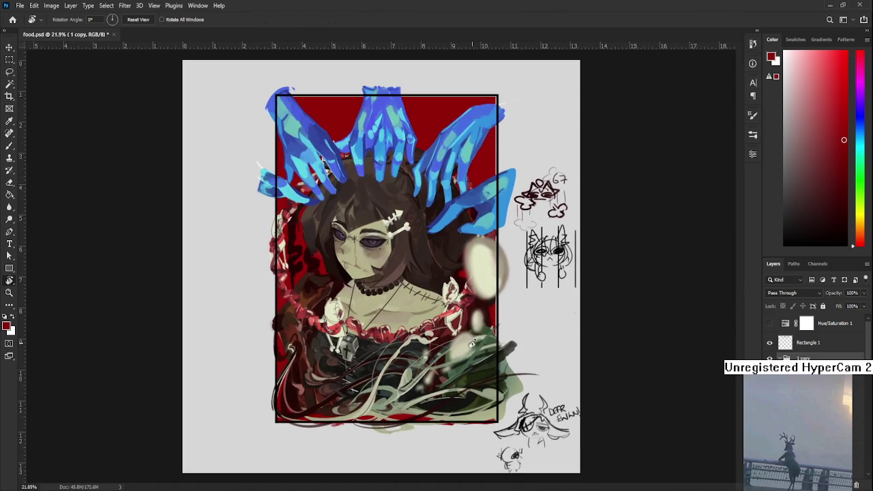
Zoom and pan to bring the top of the painting into view
scroll(504, 339, up, 1)
scroll(477, 351, up, 1)
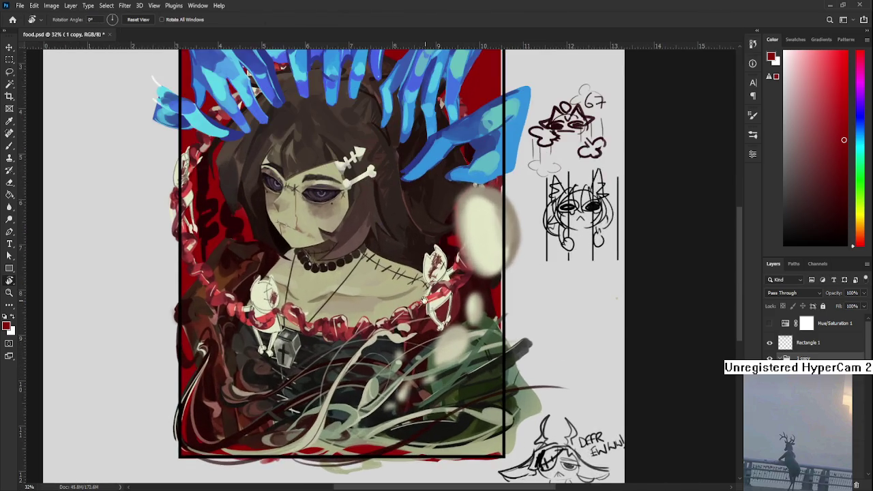
scroll(470, 394, up, 1)
scroll(469, 390, down, 1)
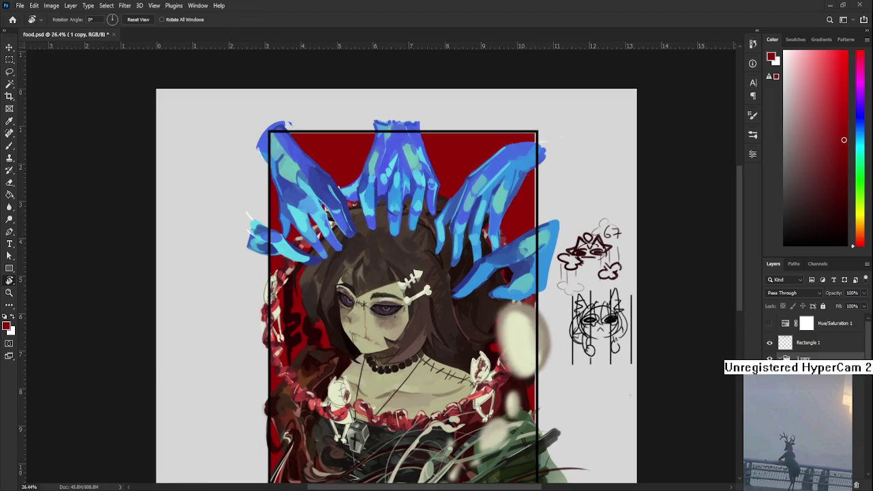
scroll(241, 330, down, 1)
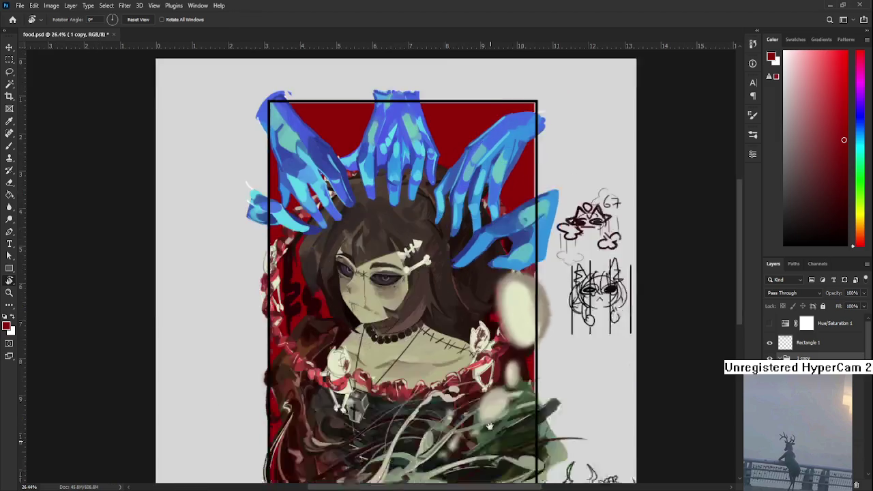
scroll(241, 329, down, 2)
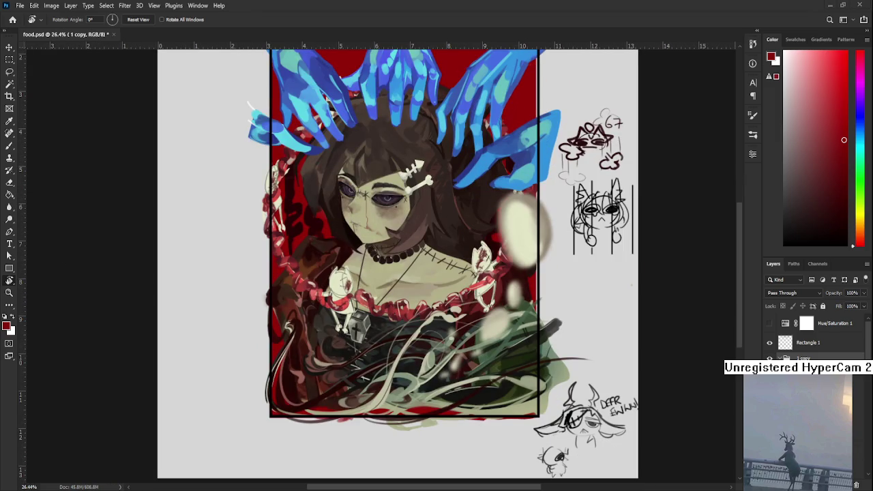
scroll(359, 248, up, 1)
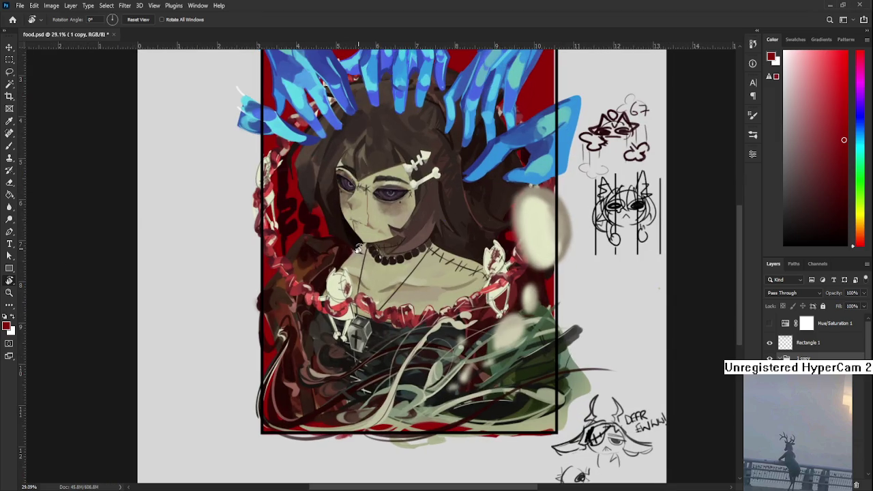
scroll(358, 273, up, 2)
scroll(356, 311, up, 1)
drag(356, 311, 354, 321)
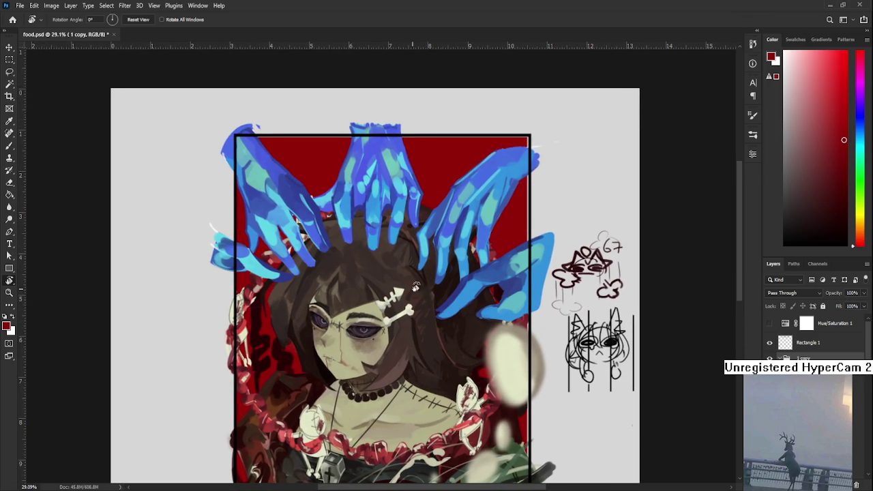
Make Layer 9 active and load the brush with the blue of the hands
scroll(815, 337, down, 2)
scroll(815, 338, down, 2)
scroll(815, 338, down, 1)
scroll(815, 337, down, 2)
scroll(815, 338, down, 2)
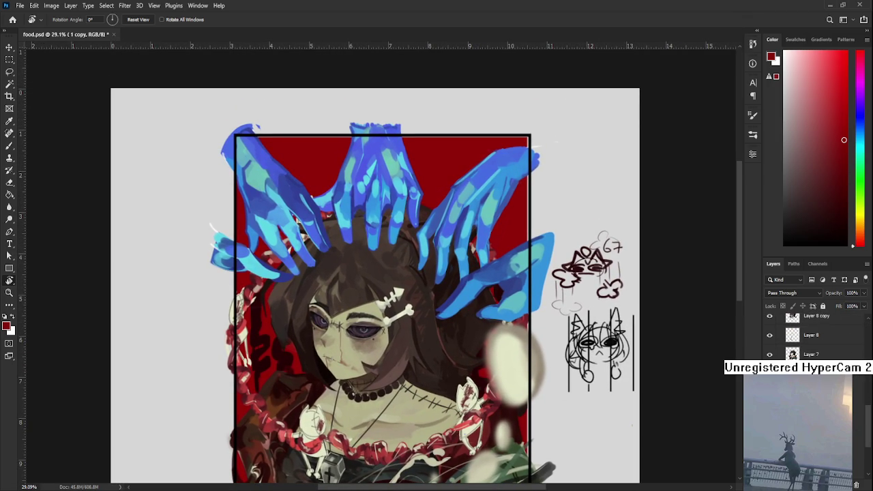
scroll(815, 338, down, 1)
click(811, 452)
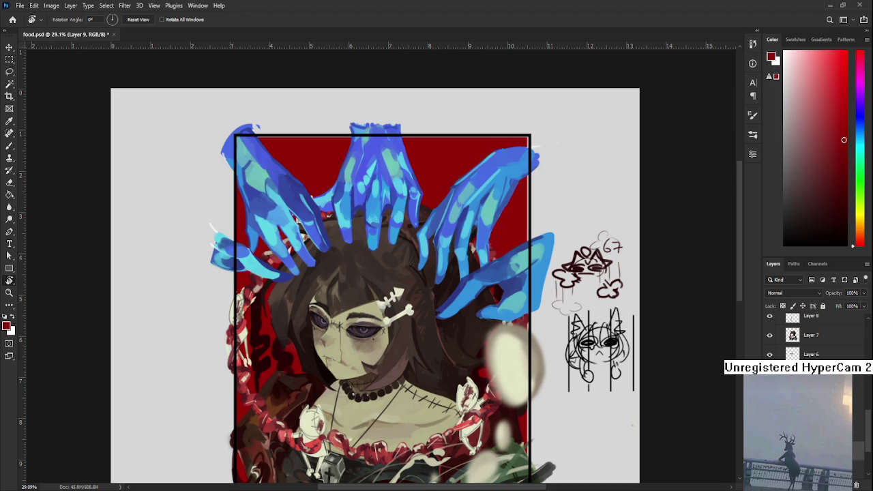
key(b)
alt+click(487, 175)
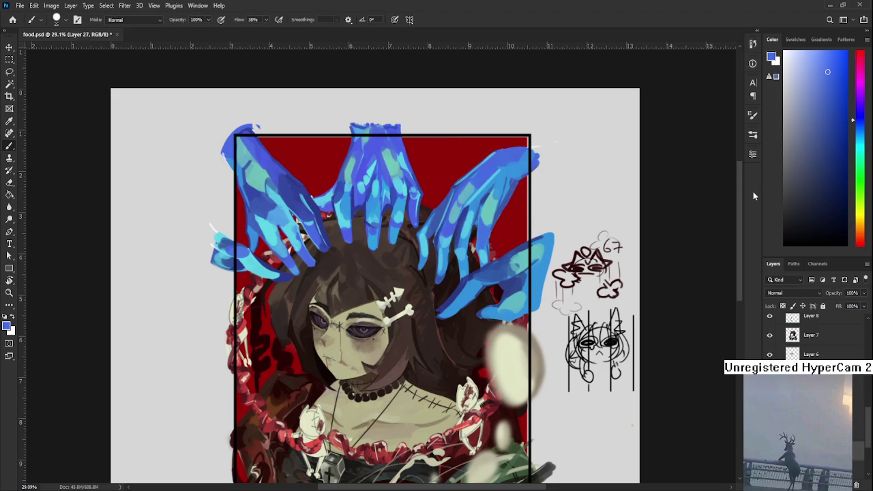
Darken the blue paint colour, undo a test stroke, and enlarge the brush to 300
drag(835, 121, 843, 127)
key(ctrl+z)
click(842, 156)
drag(469, 176, 461, 117)
key(ctrl+z)
key(bracketright)
key(bracketright)
Lasso the red area between the hands and fill it with dark blue
key(l)
drag(415, 168, 414, 213)
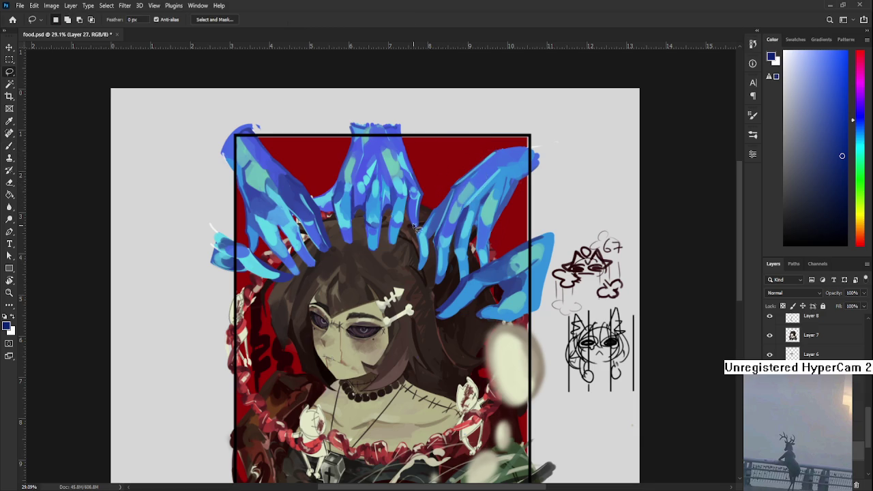
key(ctrl+d)
scroll(465, 256, down, 1)
drag(464, 255, 431, 316)
mouse_move(392, 286)
mouse_down()
mouse_move(402, 245)
mouse_move(411, 297)
mouse_move(395, 290)
mouse_move(409, 286)
mouse_up()
key(alt+BackSpace)
key(ctrl+t)
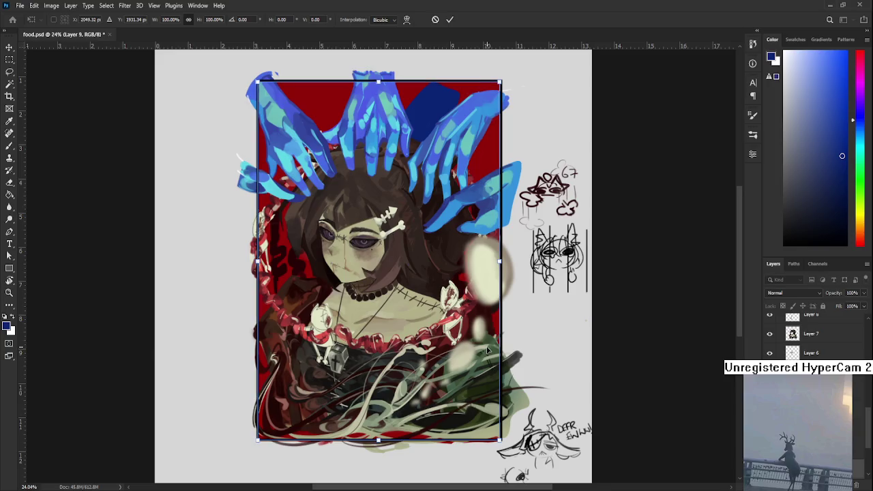
Commit the transform, paste a dark blue patch, and erase its top-left edge
key(Return)
key(e)
scroll(390, 162, up, 2)
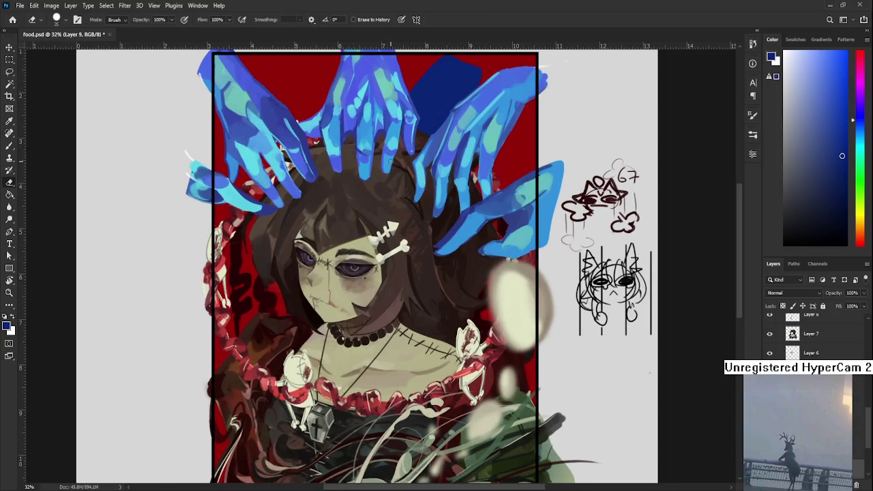
scroll(390, 161, down, 1)
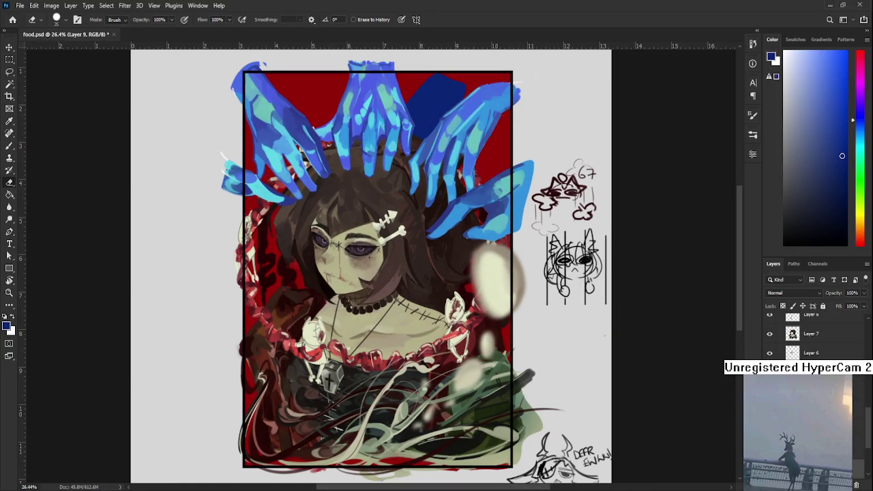
scroll(811, 334, down, 3)
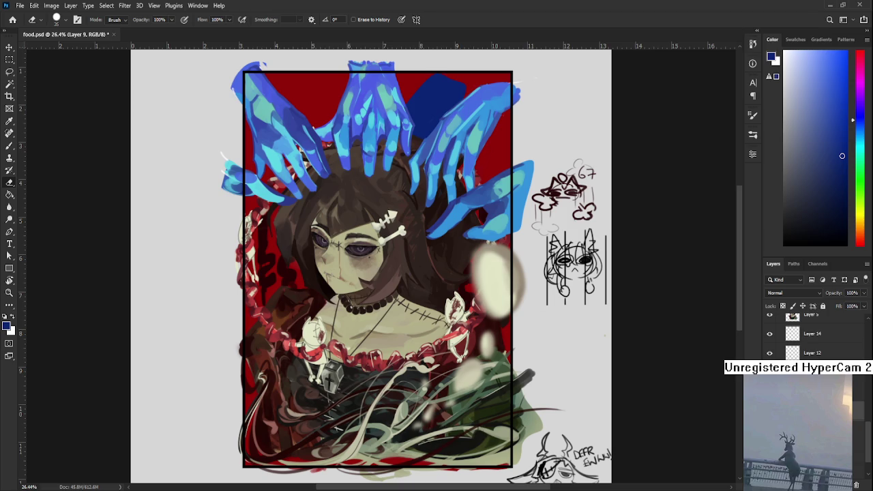
key(ctrl+v)
drag(393, 241, 326, 342)
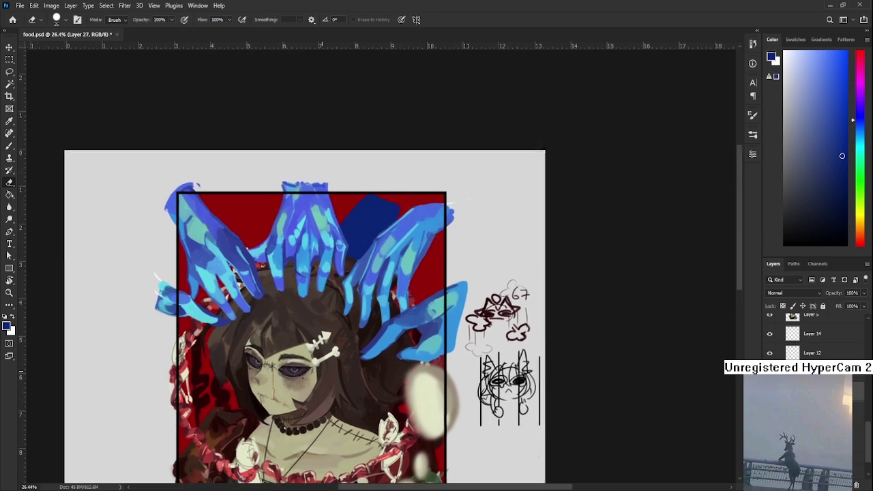
key(b)
key(e)
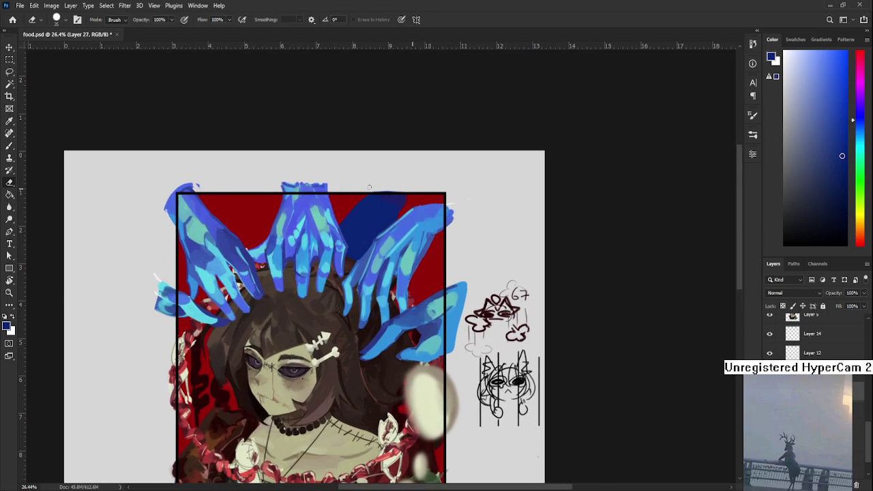
drag(372, 195, 384, 203)
key(b)
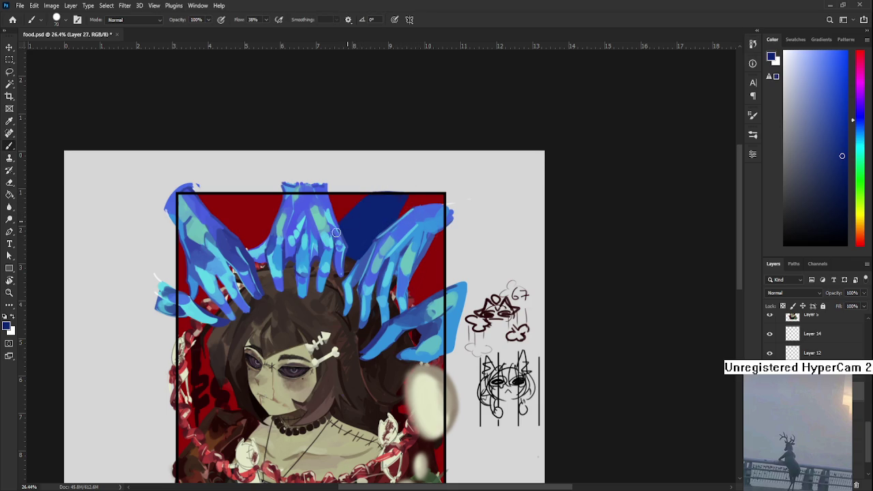
mouse_move(381, 222)
mouse_down()
mouse_move(422, 267)
mouse_move(398, 266)
mouse_up()
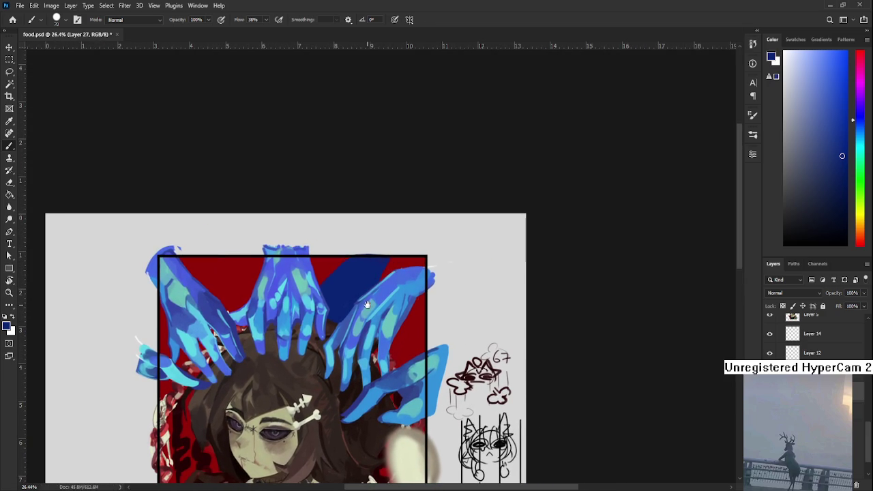
Remove the red line across the dark blue patch and shrink the eraser to 10
drag(366, 304, 393, 312)
key(e)
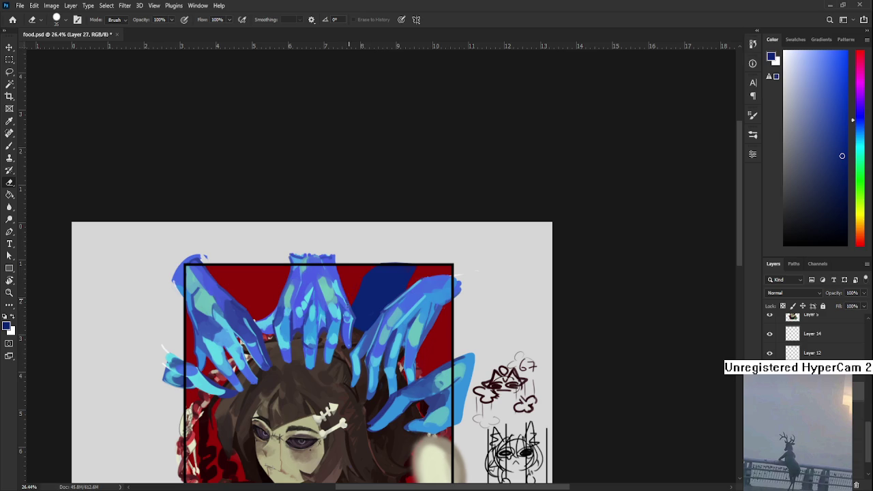
key(b)
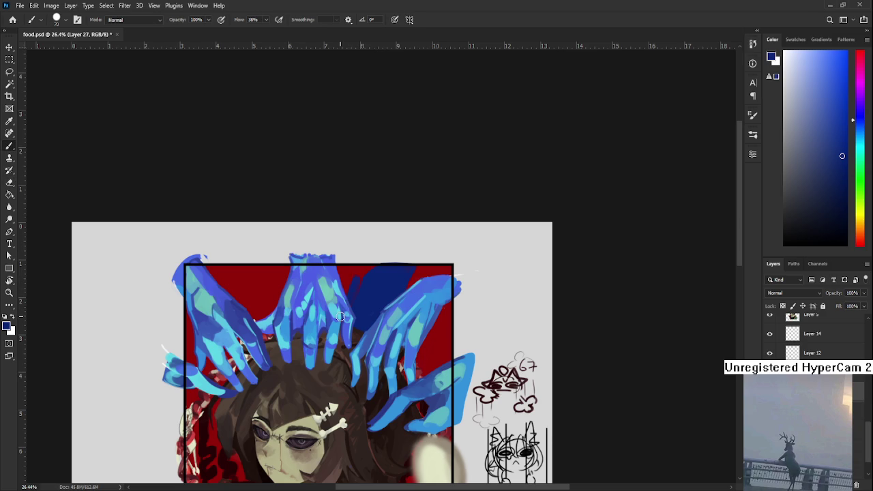
key(e)
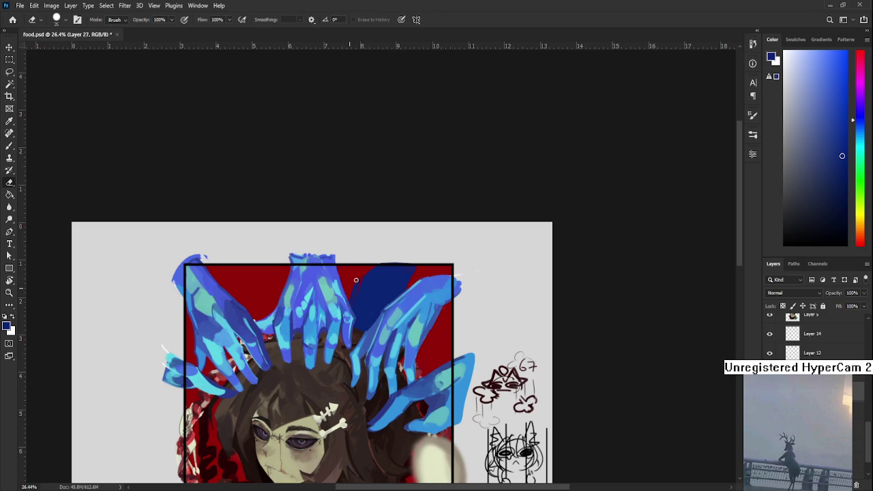
key(b)
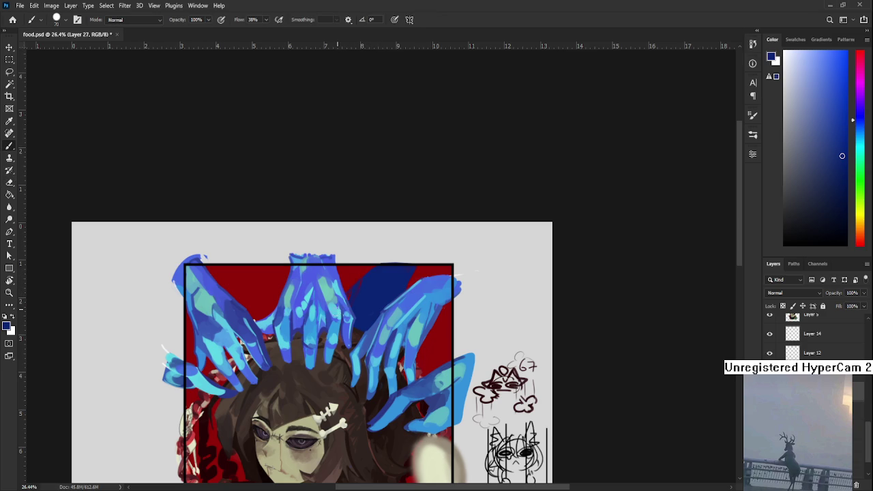
drag(405, 316, 429, 276)
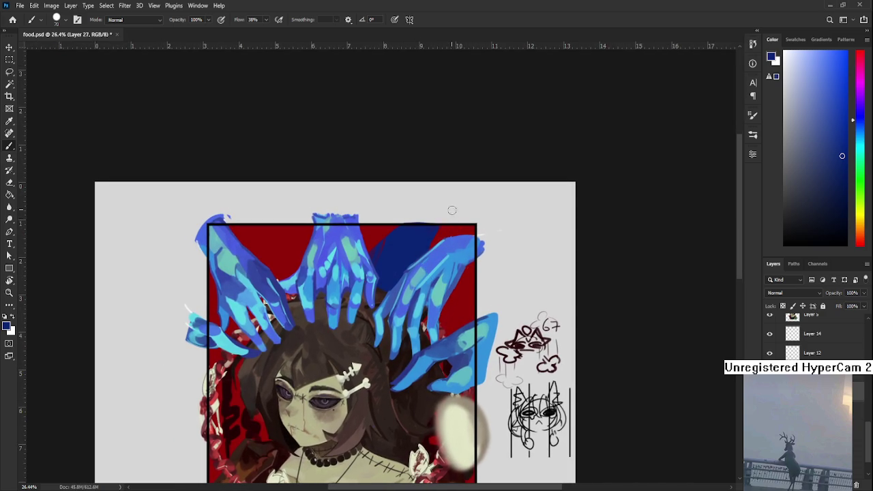
drag(418, 266, 421, 253)
key(e)
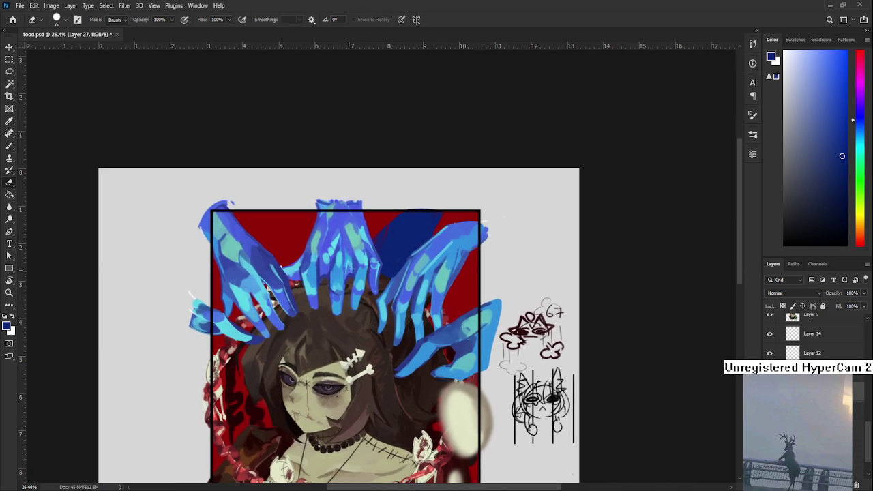
key(ctrl+z)
key(bracketleft)
Paint dark blue into the top-left red background with a 150 px brush, erasing stray marks above the frame
drag(444, 243, 456, 252)
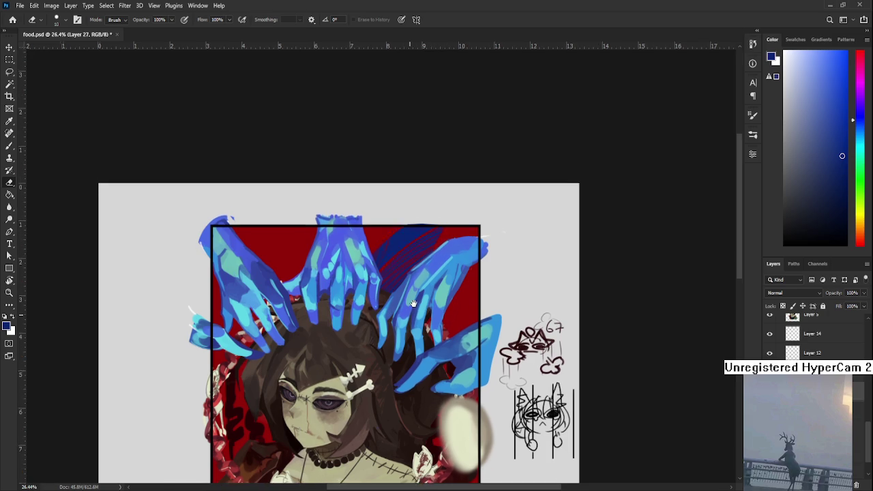
key(b)
key(bracketright)
key(bracketright)
key(bracketright)
key(bracketleft)
key(bracketleft)
key(bracketleft)
drag(280, 220, 294, 256)
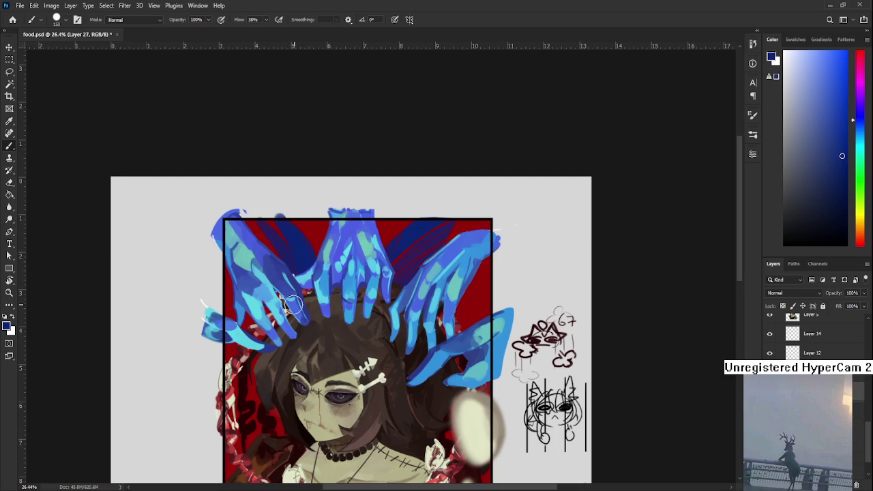
key(bracketleft)
key(bracketleft)
key(bracketleft)
key(e)
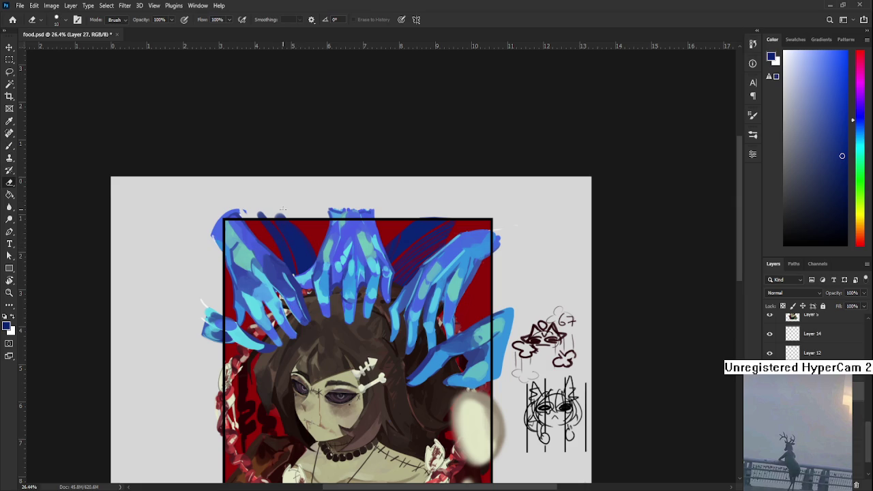
mouse_move(287, 217)
mouse_down()
mouse_move(258, 216)
mouse_move(290, 220)
mouse_move(278, 215)
mouse_up()
drag(337, 328, 329, 308)
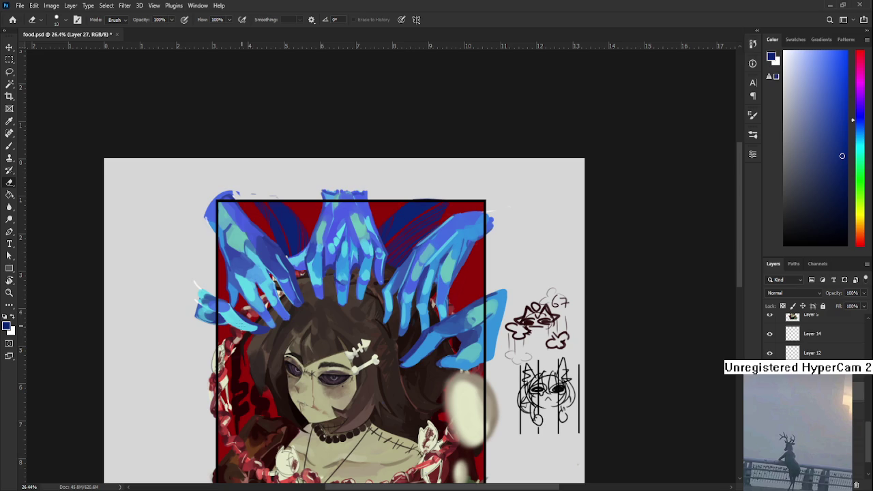
key(b)
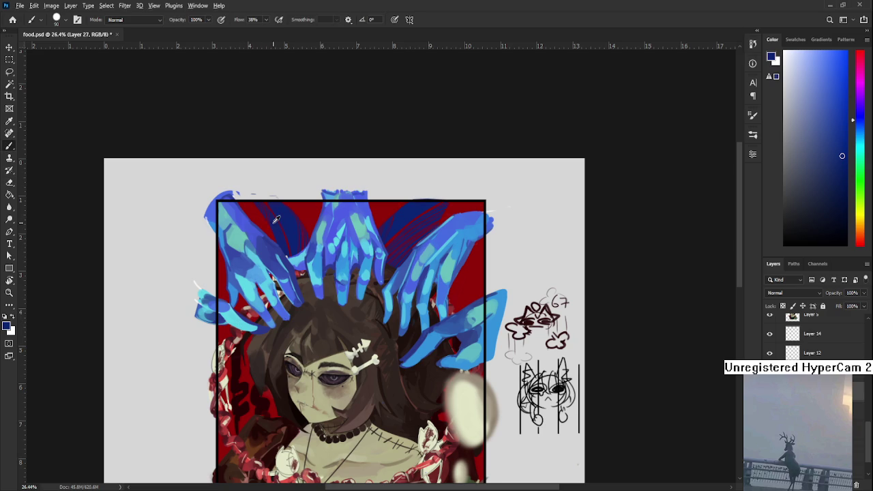
key(bracketleft)
key(bracketleft)
key(bracketleft)
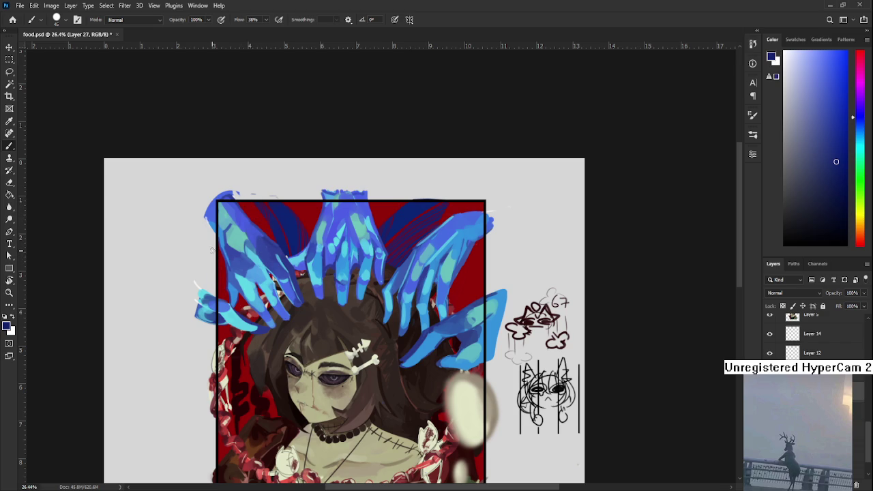
key(e)
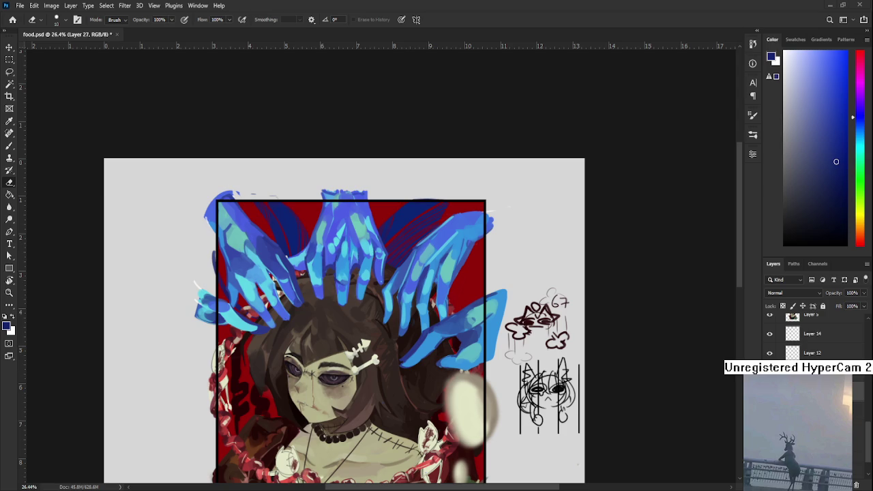
Zoom out to check the whole canvas, then drag a Lasso selection across the painting
scroll(419, 332, down, 1)
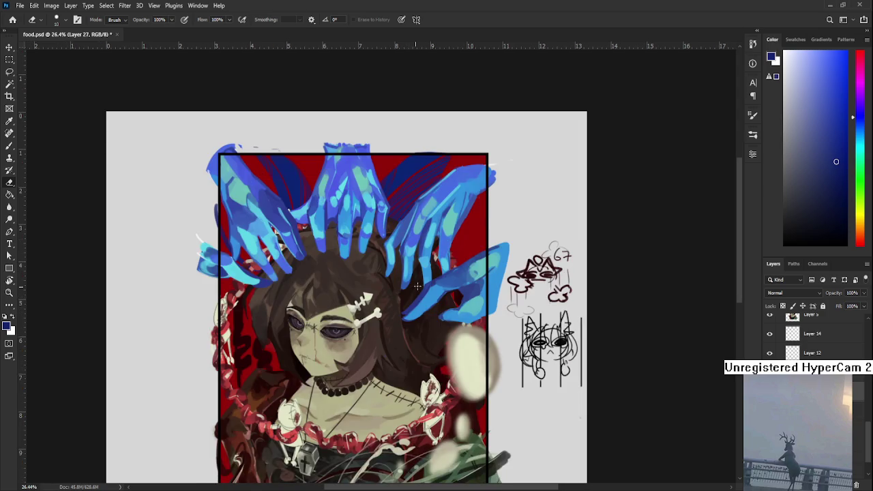
scroll(436, 278, down, 3)
scroll(436, 278, down, 2)
scroll(381, 265, up, 3)
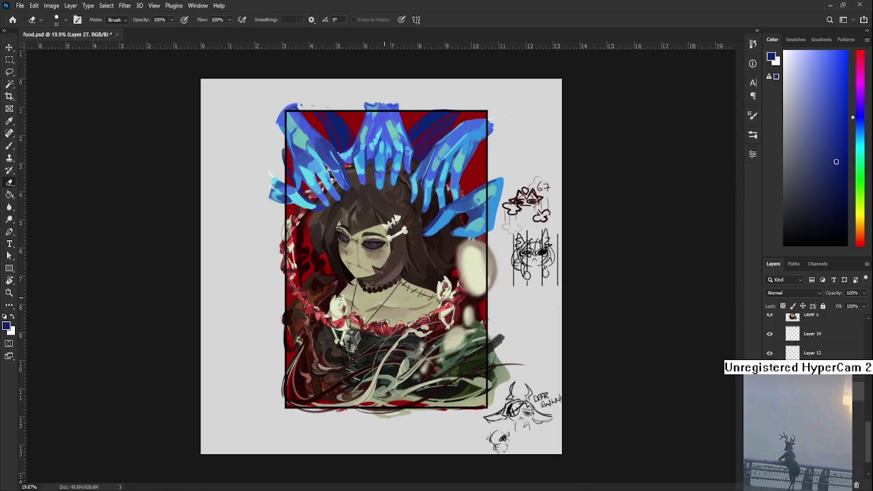
scroll(390, 283, up, 1)
scroll(409, 314, up, 1)
key(l)
drag(166, 146, 437, 369)
scroll(568, 297, down, 1)
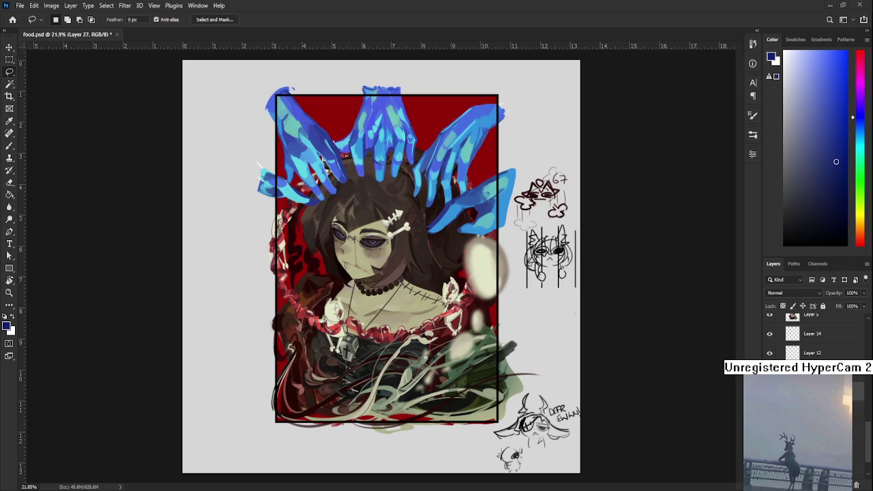
Zoom to 32% over the top of the painting and pick a darker navy for the Brush
scroll(379, 248, up, 3)
scroll(614, 245, up, 3)
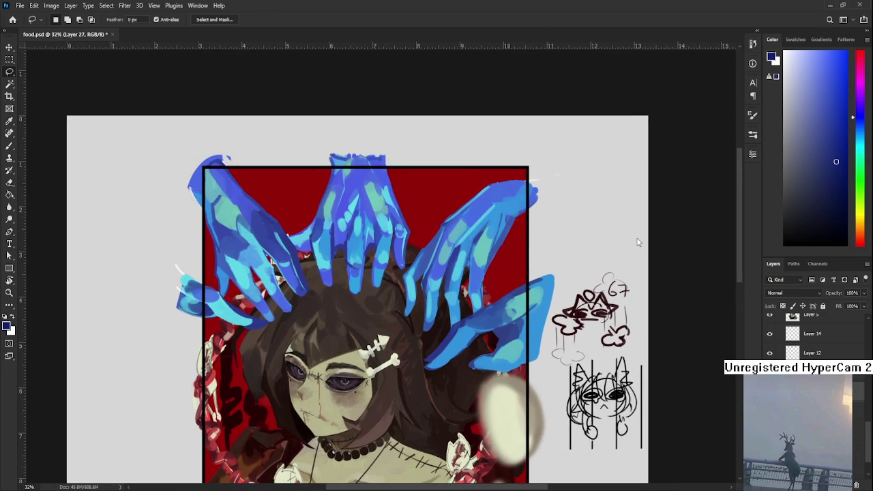
mouse_move(290, 267)
mouse_down()
mouse_move(302, 283)
mouse_move(297, 278)
mouse_up()
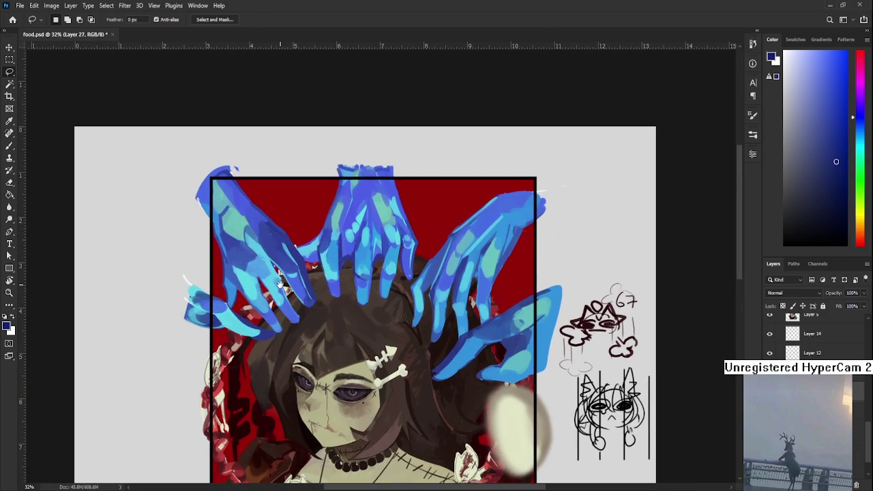
key(b)
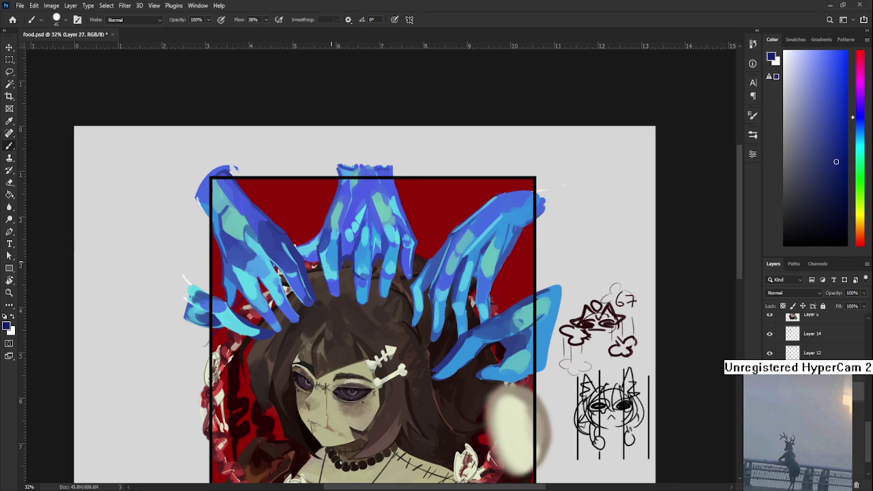
mouse_move(348, 232)
mouse_down()
mouse_move(343, 258)
mouse_move(352, 226)
mouse_up()
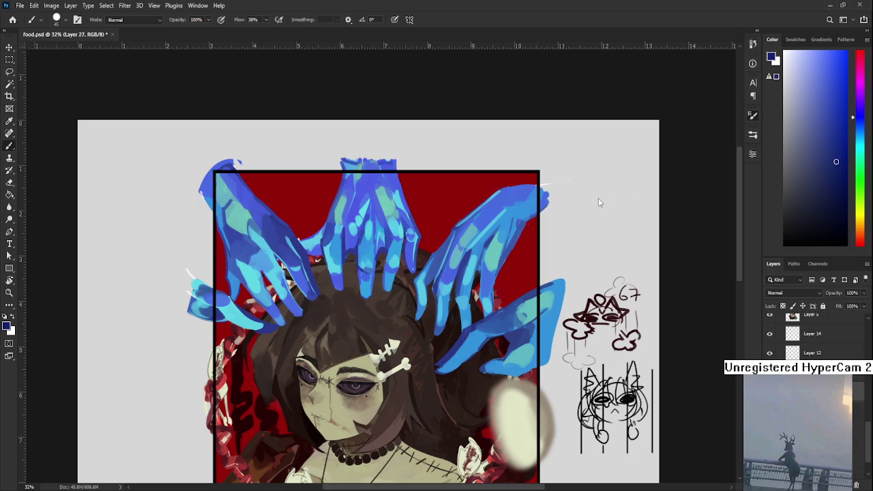
click(836, 200)
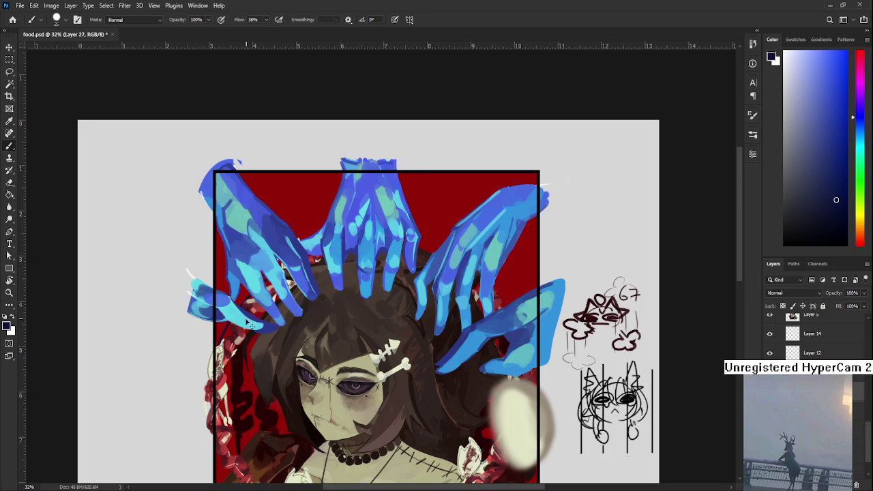
Paint thin navy arcs on the red background behind the hands, plus a short stroke at its left edge
drag(295, 233, 448, 236)
scroll(385, 273, right, 3)
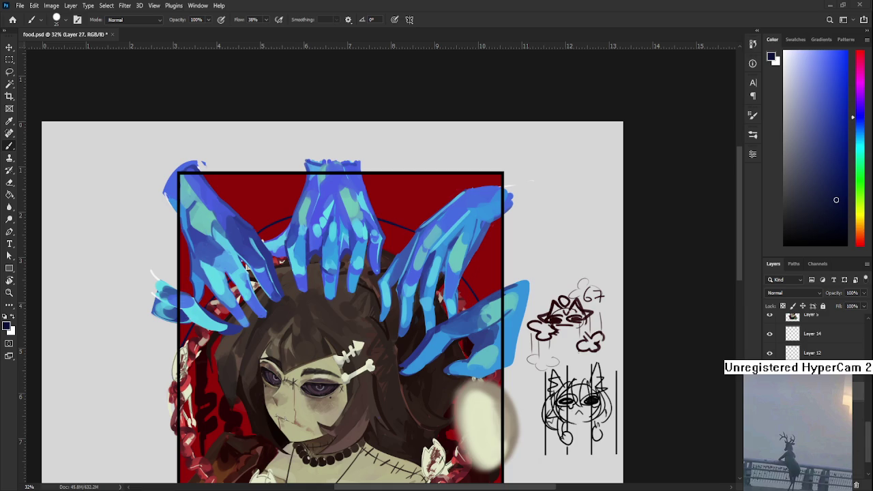
drag(261, 342, 319, 345)
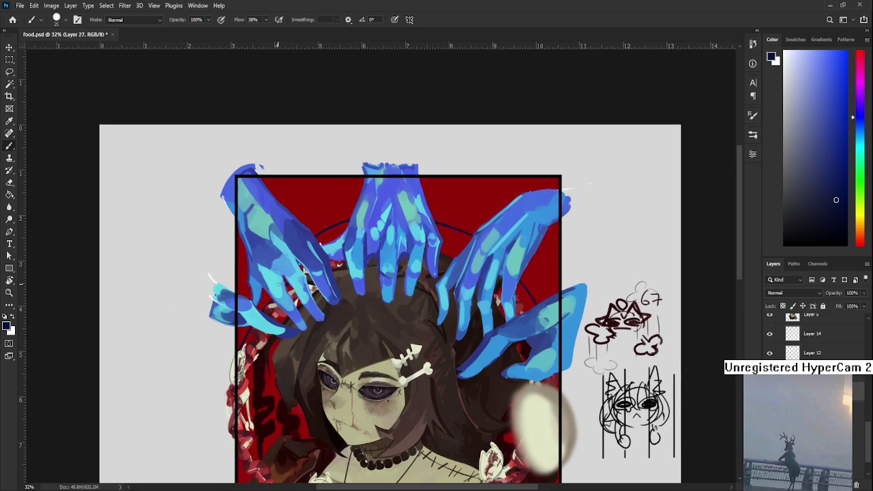
mouse_move(276, 289)
mouse_down()
mouse_move(267, 320)
mouse_move(319, 292)
mouse_up()
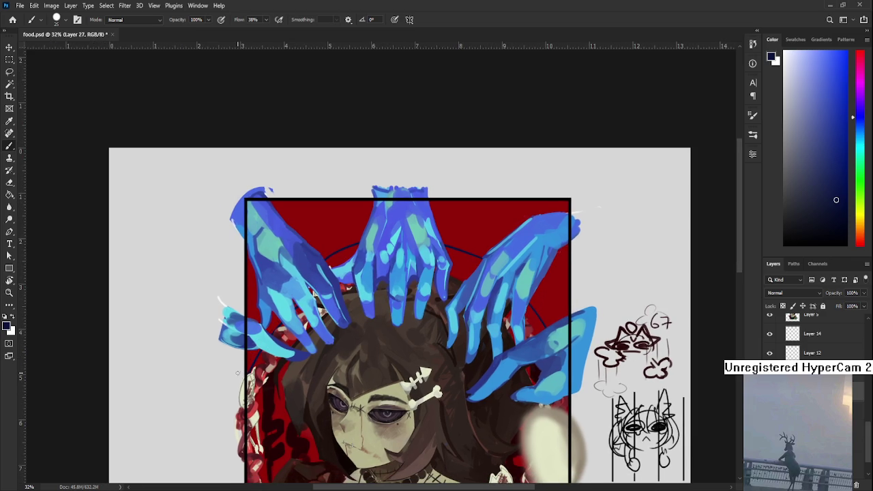
drag(247, 353, 239, 372)
drag(318, 249, 360, 232)
Undo and redo the newest arc to compare, then reposition and tilt the view
key(ctrl+z)
key(ctrl+shift+z)
key(ctrl+z)
key(ctrl+shift+z)
drag(433, 256, 380, 240)
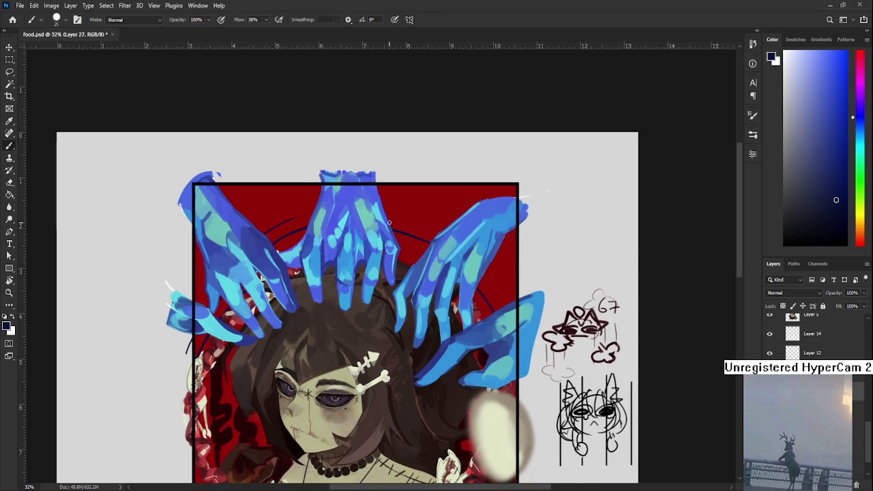
drag(459, 277, 411, 283)
drag(396, 299, 354, 271)
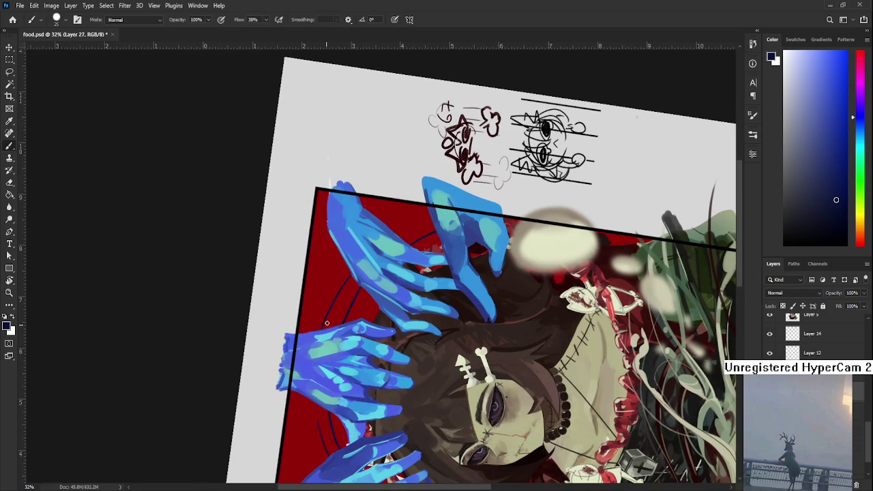
Tilt the canvas view clockwise with R, then rotate it back upright
key(r)
drag(458, 225, 438, 273)
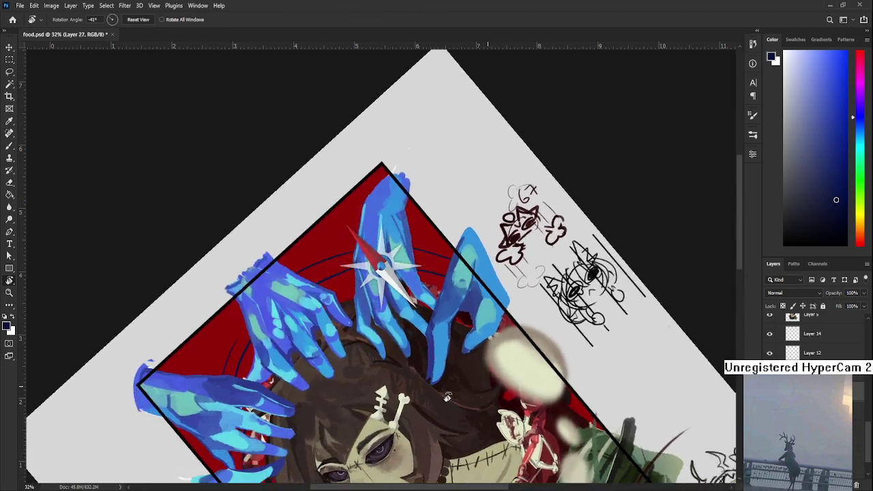
drag(489, 386, 367, 399)
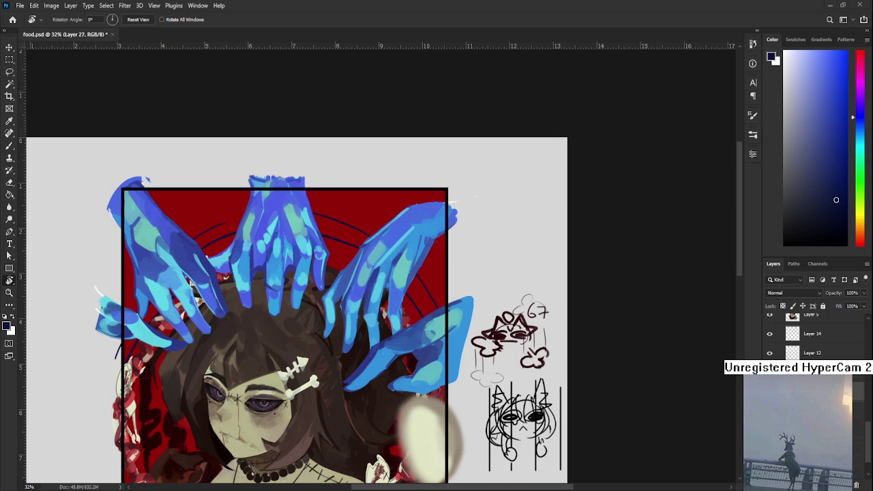
Pan the view, enlarge the eraser to 30, and turn the canvas nearly upright
mouse_move(322, 289)
mouse_down()
mouse_move(394, 305)
mouse_move(468, 298)
mouse_move(382, 301)
mouse_up()
key(e)
key(bracketright)
key(bracketright)
key(b)
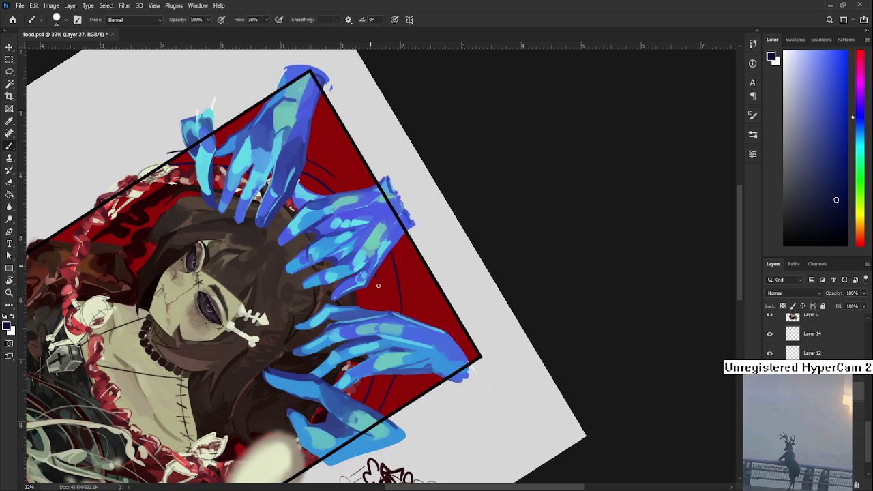
key(r)
drag(378, 285, 460, 303)
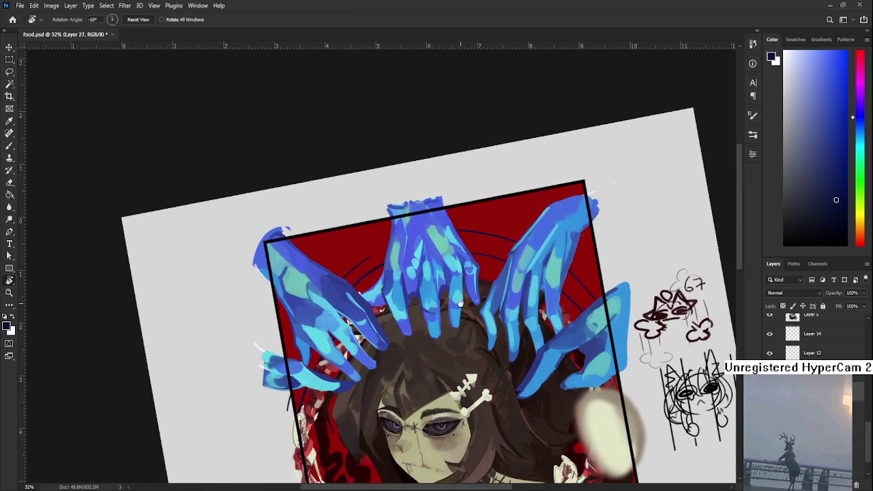
key(b)
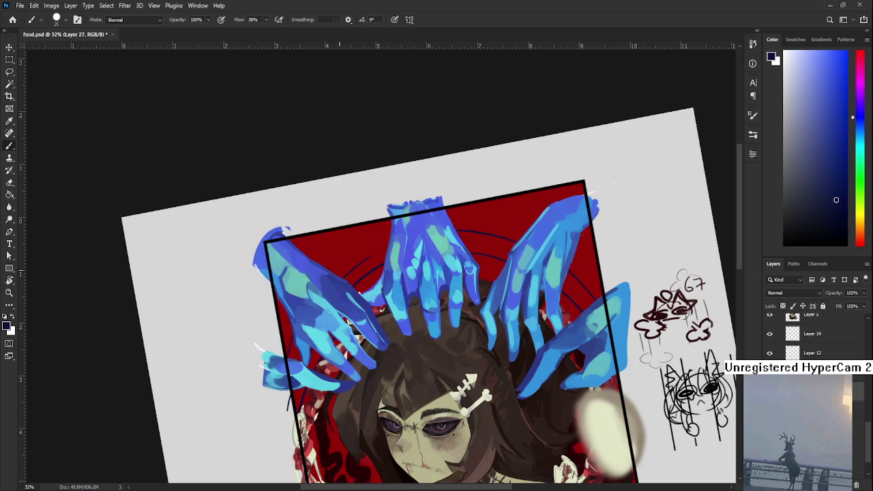
Try several canvas tilts, reset the rotation to 0°, and reposition the artwork
key(r)
mouse_move(409, 232)
mouse_down()
mouse_move(482, 247)
mouse_move(290, 329)
mouse_up()
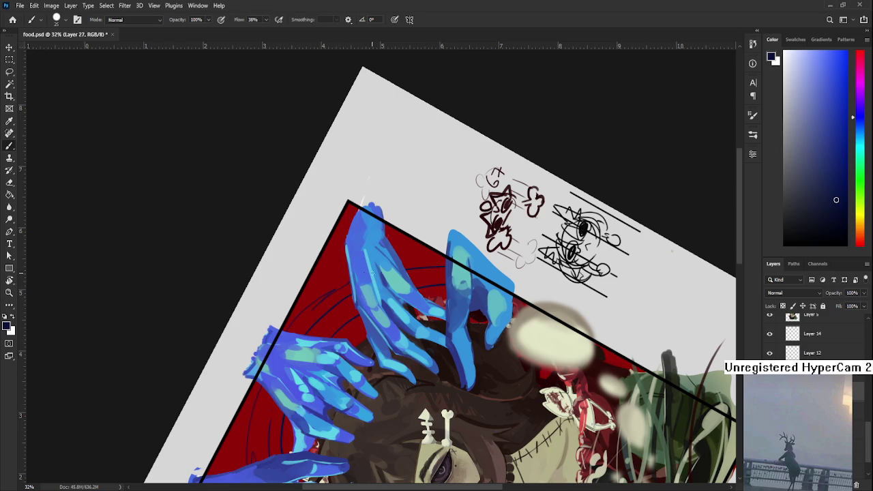
drag(369, 298, 341, 321)
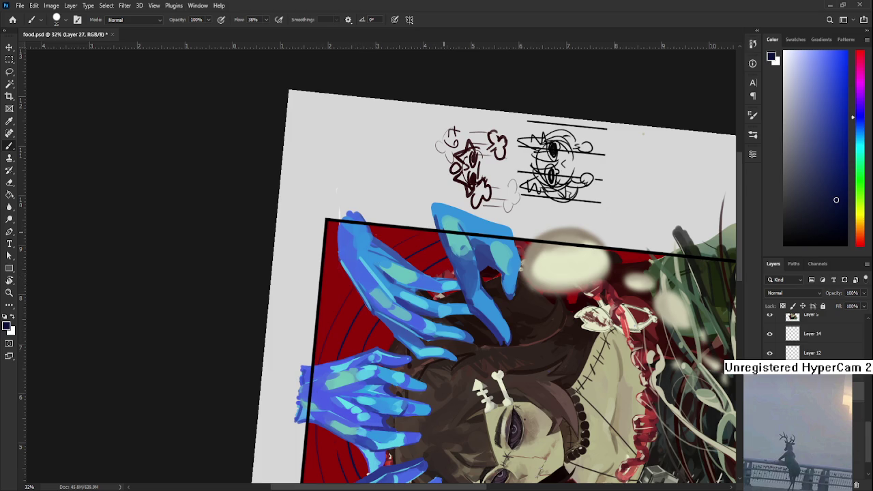
mouse_move(448, 293)
mouse_down()
mouse_move(385, 305)
mouse_move(466, 328)
mouse_up()
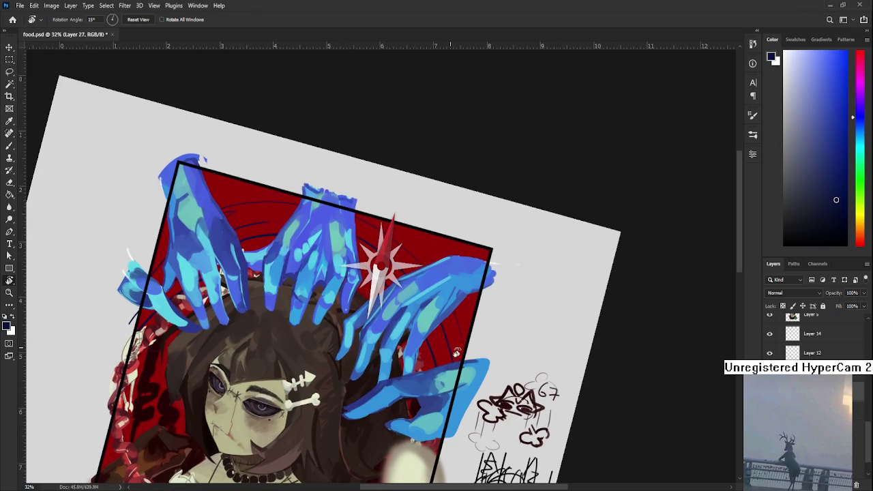
key(Escape)
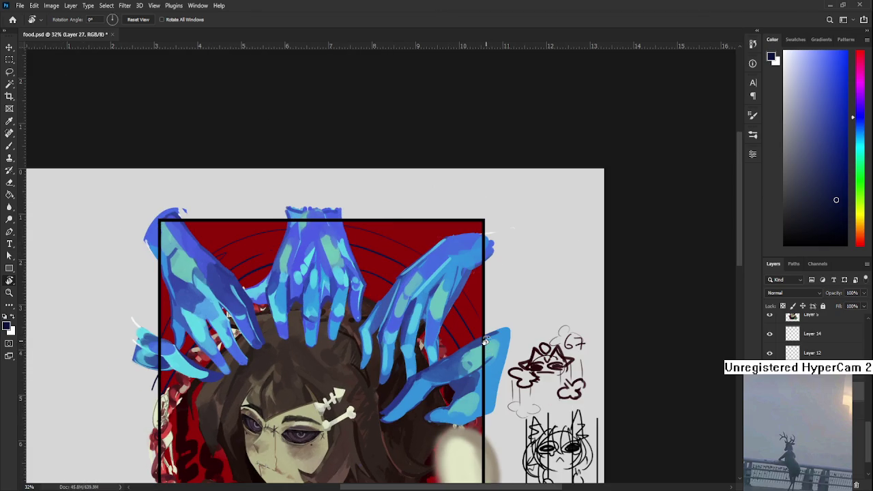
scroll(482, 334, down, 1)
drag(483, 334, 349, 323)
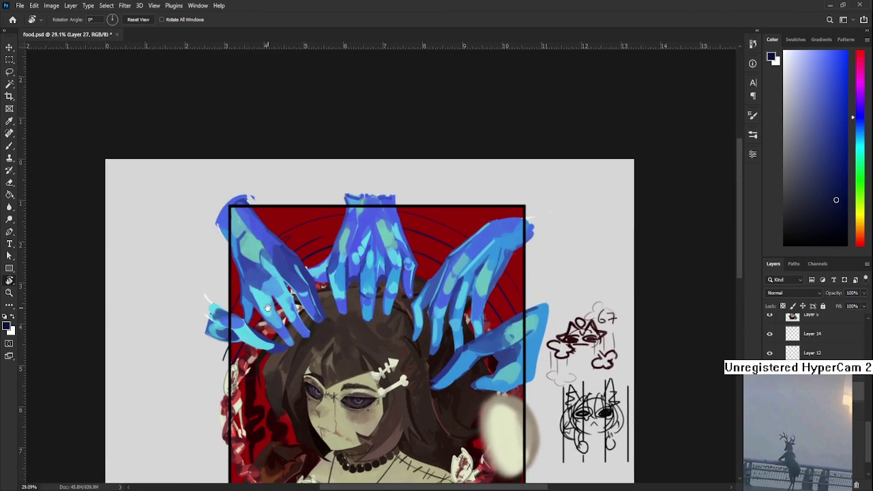
key(b)
drag(261, 238, 330, 248)
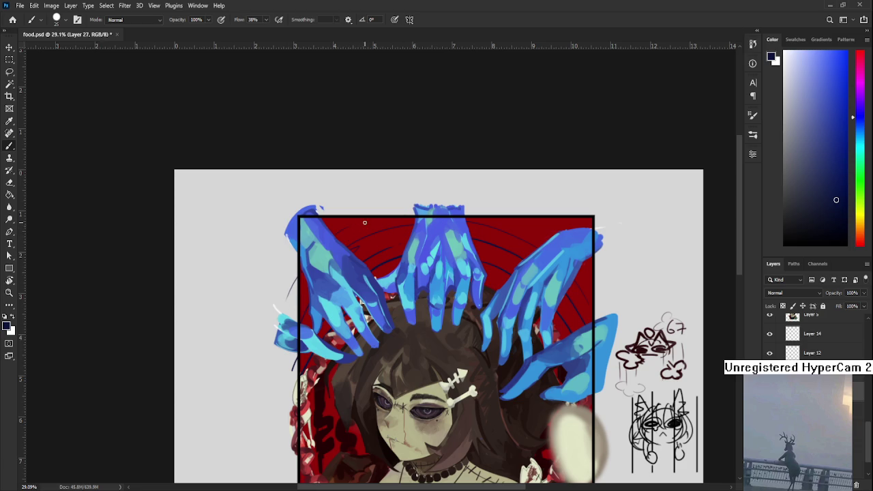
At a 20° tilt, draw a thin dark curve along the red background's left edge
key(r)
drag(410, 215, 378, 252)
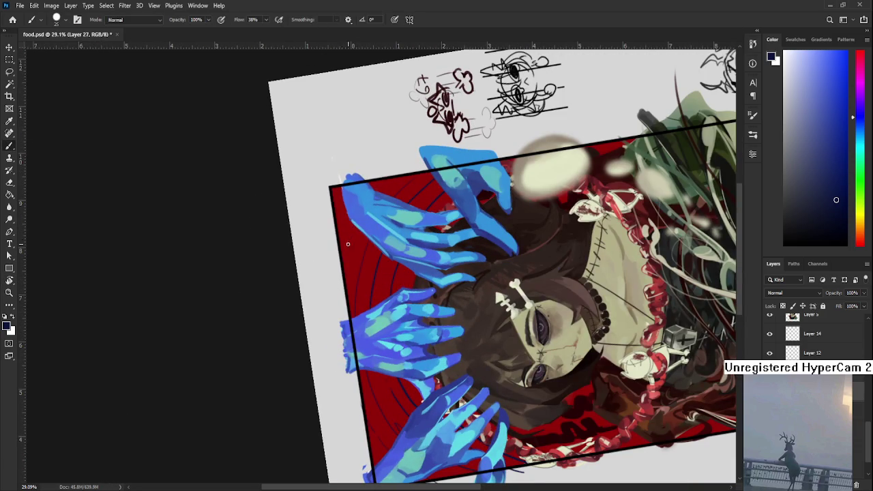
drag(339, 263, 336, 289)
key(r)
drag(356, 223, 345, 260)
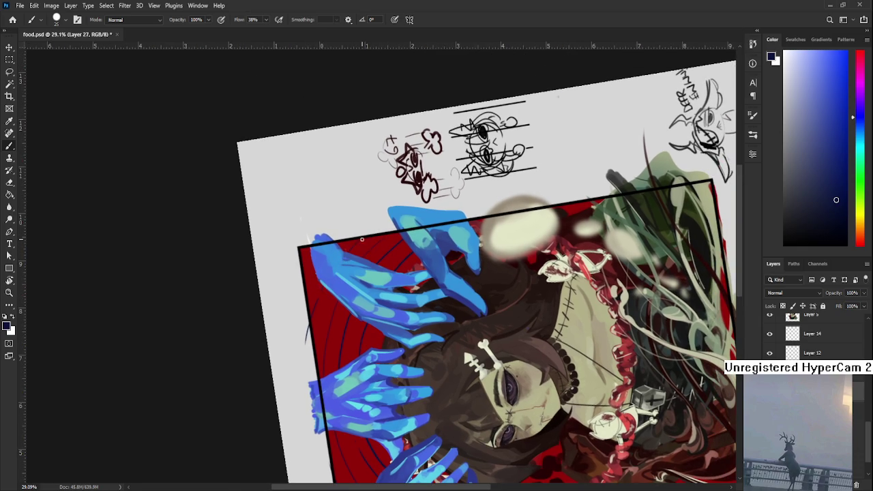
key(e)
key(r)
mouse_move(366, 239)
mouse_down()
mouse_move(366, 309)
mouse_move(448, 254)
mouse_up()
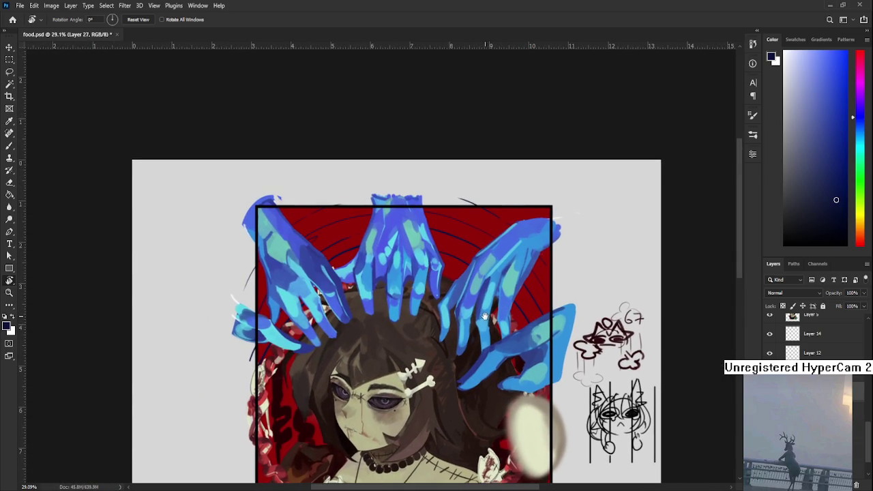
Zoom in close on the blue hands, pan slightly, select the Brush, and tilt counter-clockwise
scroll(429, 251, down, 3)
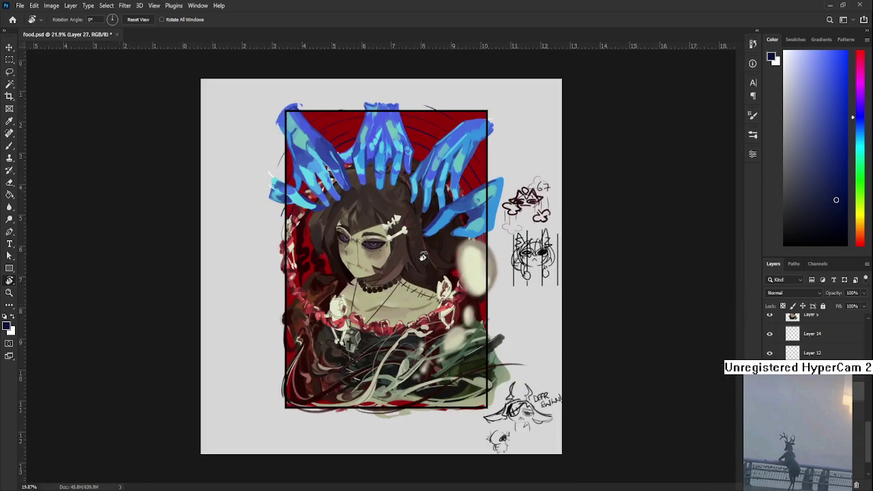
scroll(426, 246, up, 2)
scroll(426, 240, up, 2)
scroll(413, 270, up, 1)
scroll(399, 300, up, 2)
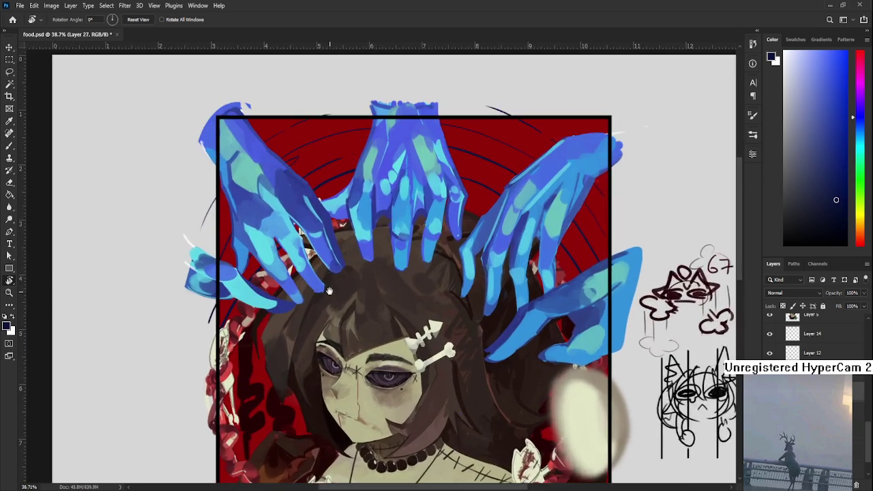
scroll(385, 331, up, 1)
drag(319, 275, 302, 295)
key(b)
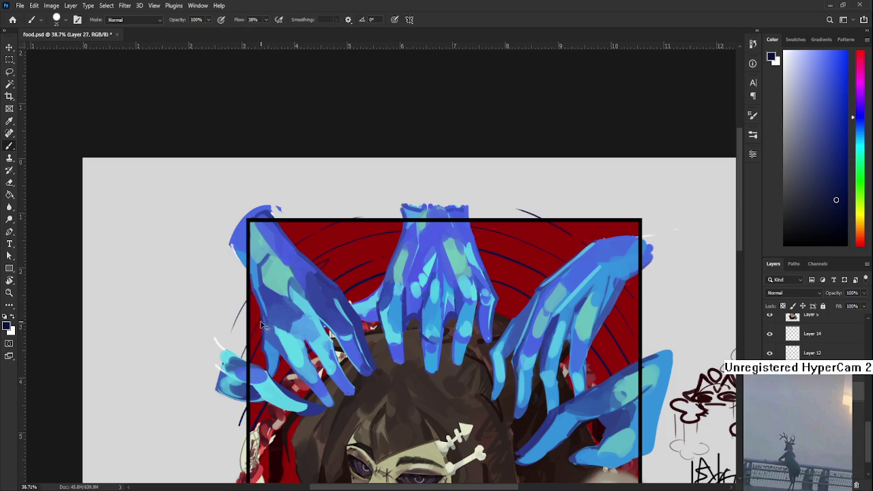
mouse_move(234, 386)
mouse_down()
mouse_move(196, 394)
mouse_move(340, 279)
mouse_up()
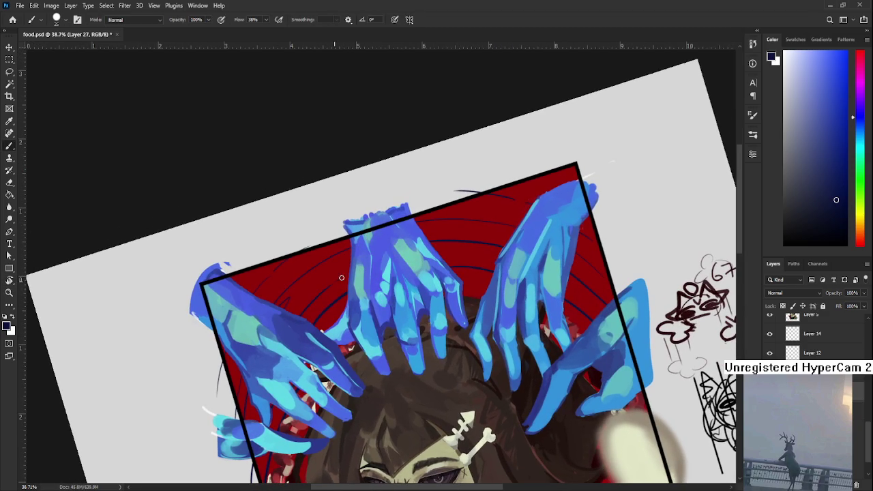
Tilt the canvas further counter-clockwise to shade the blue hands
scroll(300, 304, down, 1)
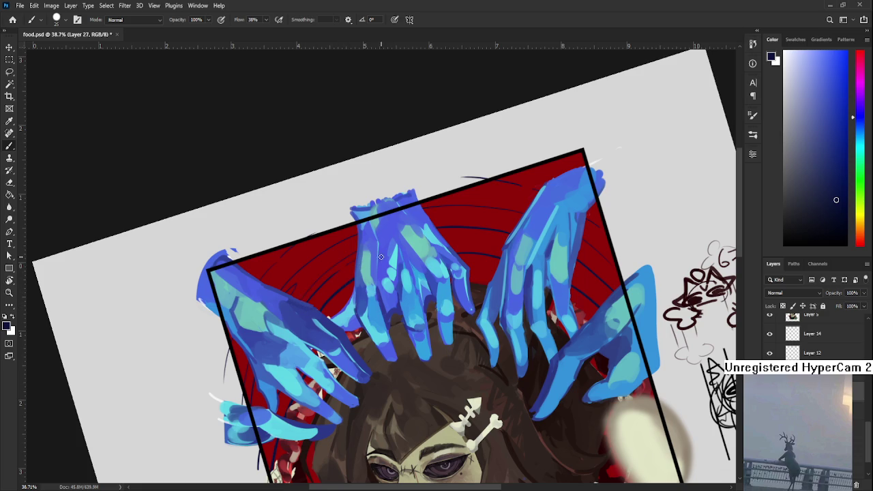
drag(345, 290, 330, 289)
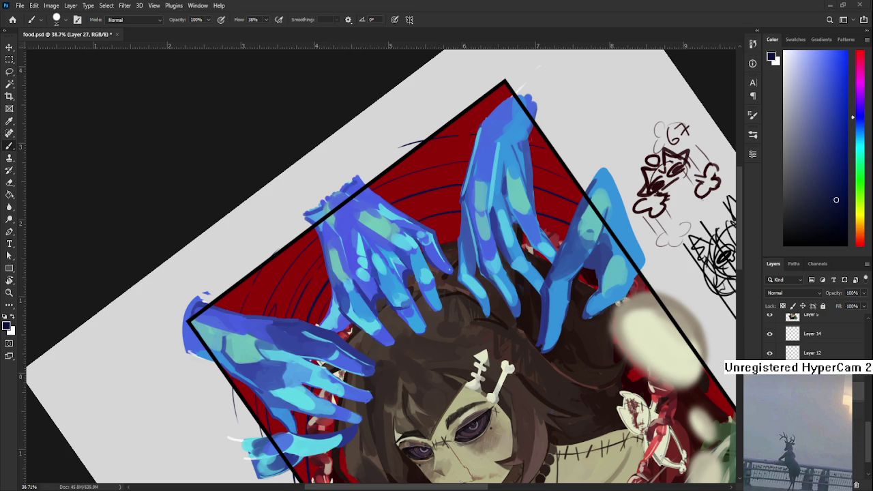
Alternate brush and eraser along the hands' edges, rotating the canvas between strokes
key(e)
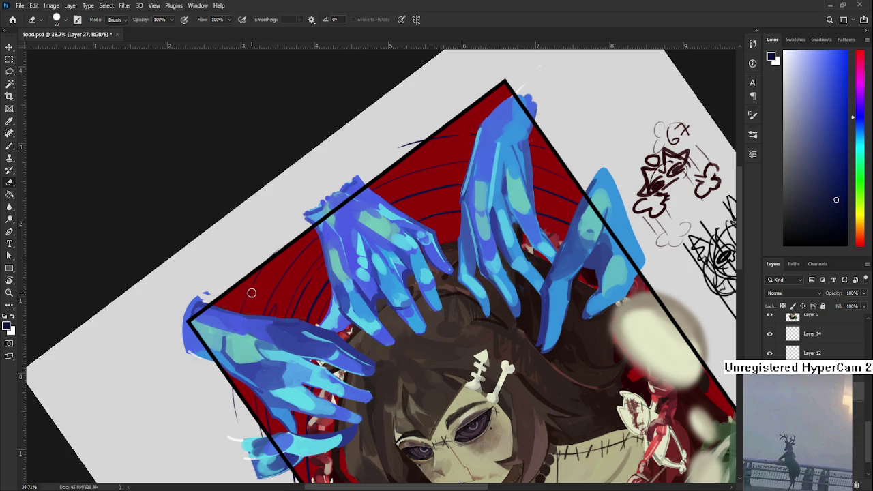
key(b)
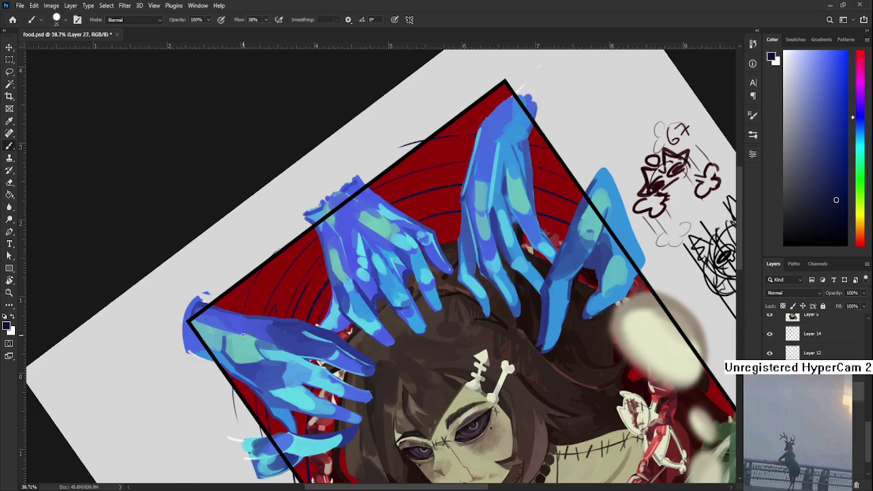
key(e)
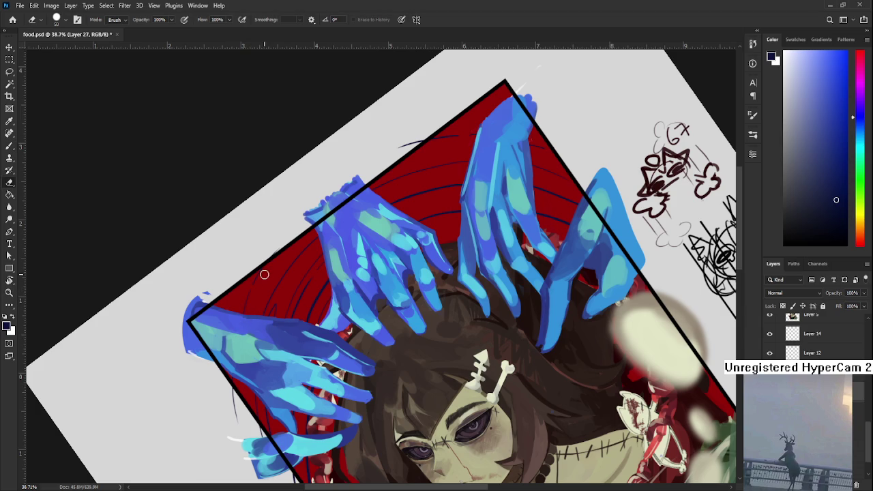
key(r)
mouse_move(331, 275)
mouse_down()
mouse_move(329, 300)
mouse_move(249, 319)
mouse_up()
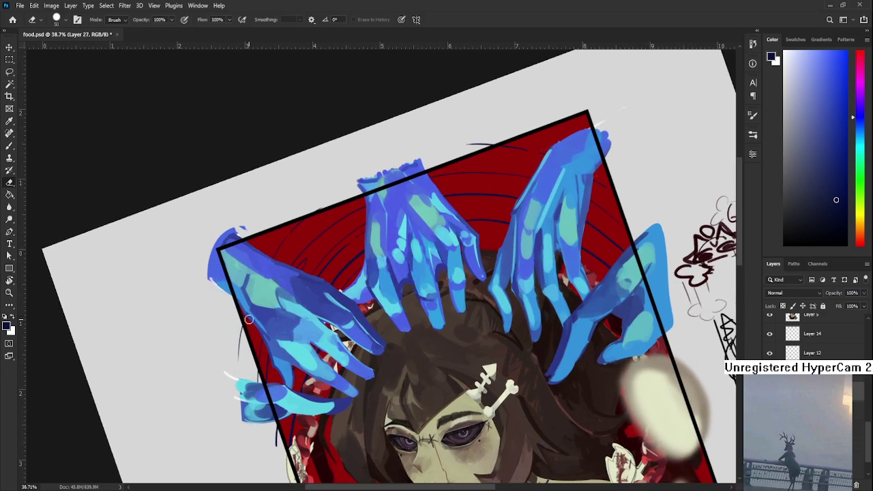
key(b)
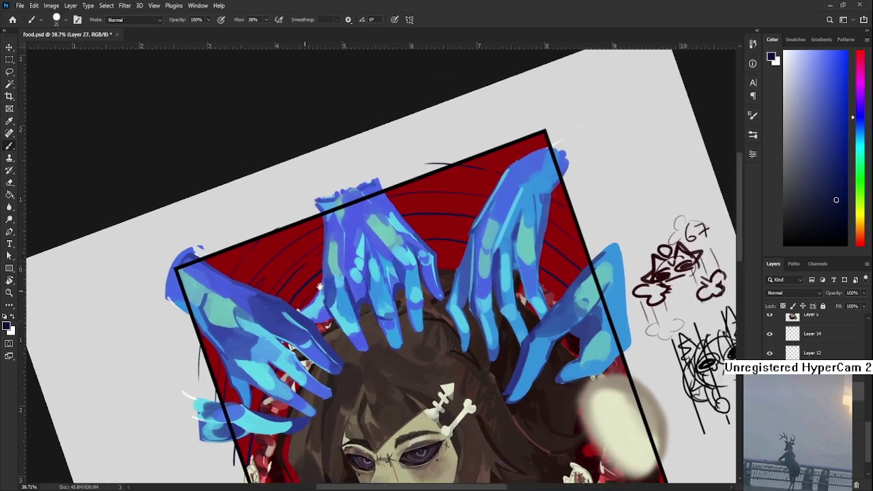
mouse_move(353, 269)
mouse_down()
mouse_move(353, 329)
mouse_move(273, 350)
mouse_up()
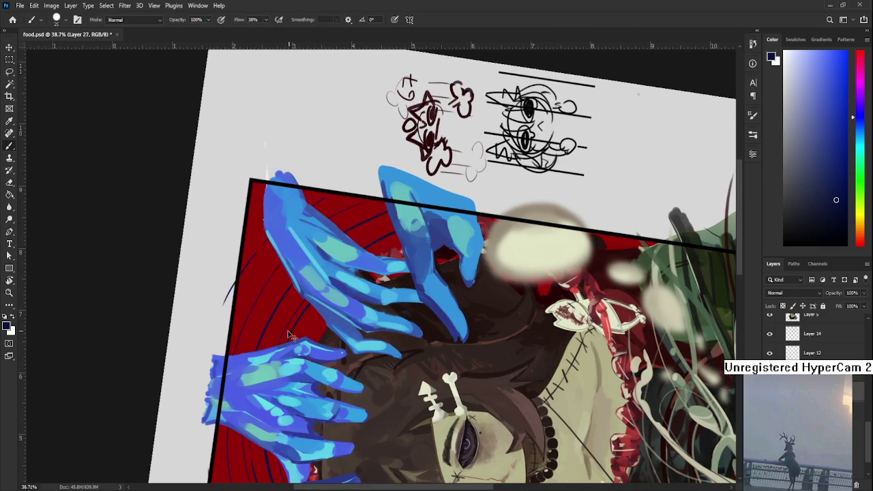
key(e)
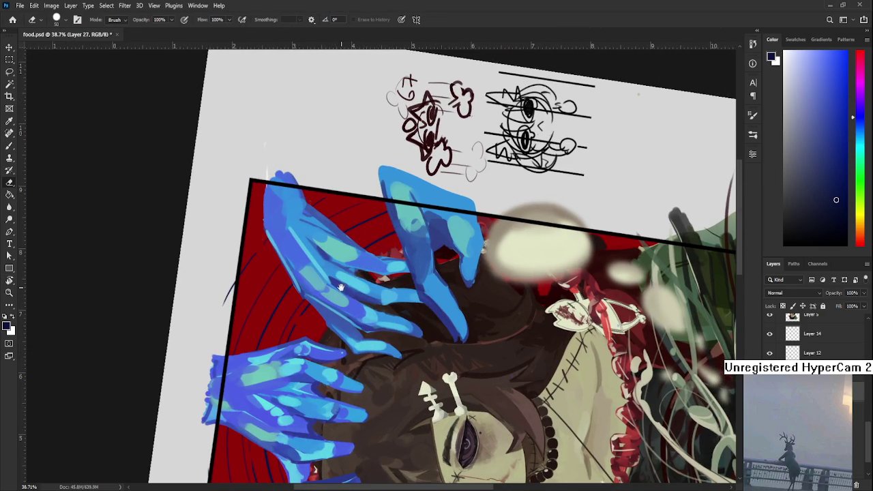
drag(343, 288, 325, 298)
key(b)
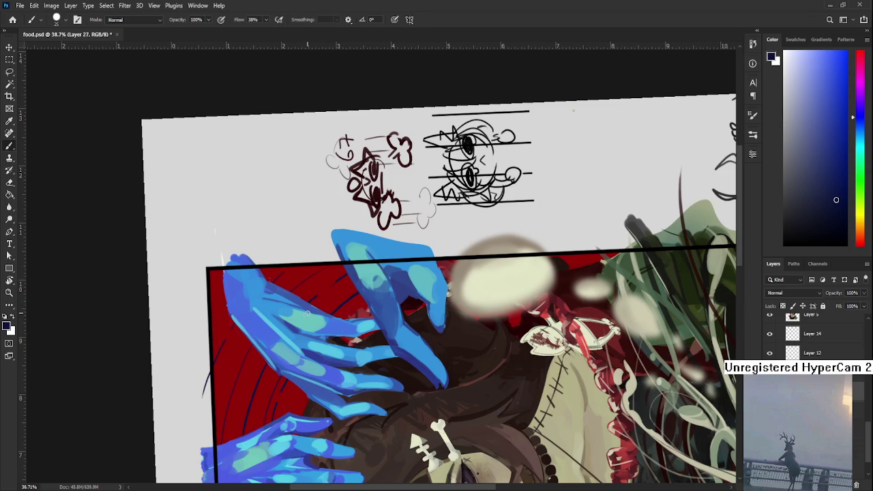
Turn the canvas to about -57° and keep cleaning the hand edges at the frame border
key(r)
mouse_move(327, 288)
mouse_down()
mouse_move(411, 343)
mouse_move(409, 313)
mouse_up()
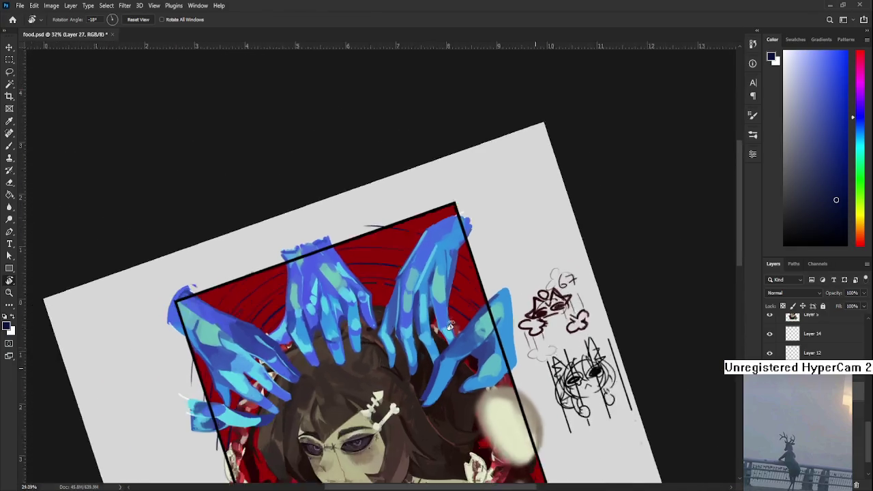
scroll(409, 293, down, 5)
scroll(409, 283, up, 3)
mouse_move(403, 274)
mouse_down()
mouse_move(360, 256)
mouse_move(343, 286)
mouse_up()
key(b)
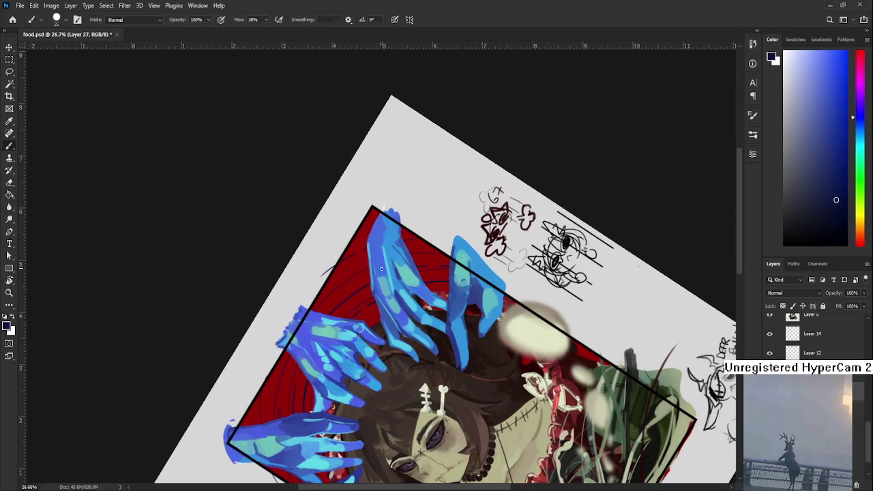
drag(373, 328, 402, 338)
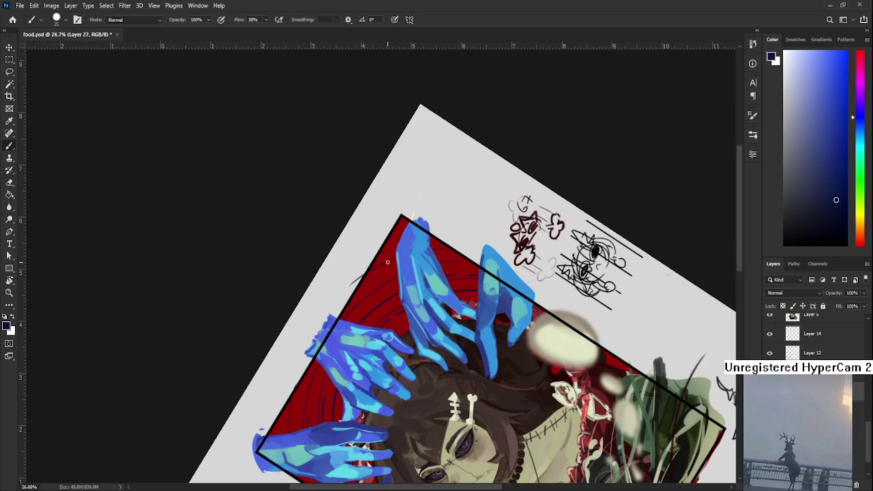
key(e)
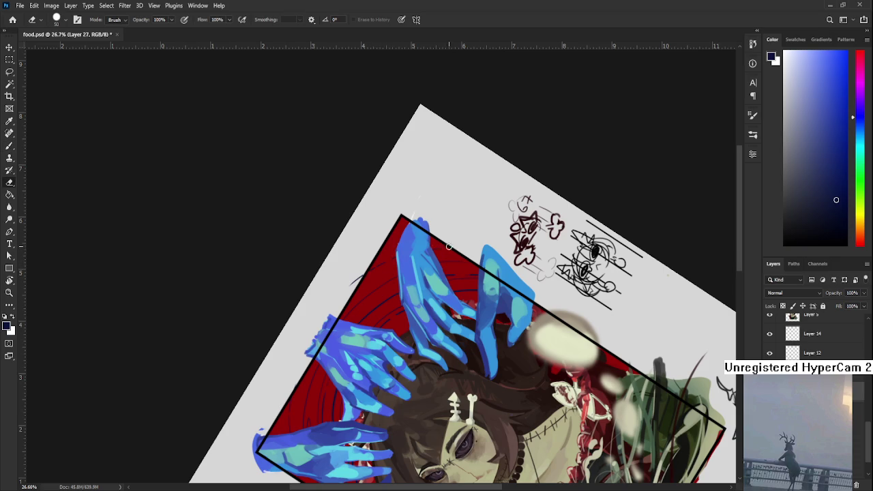
key(b)
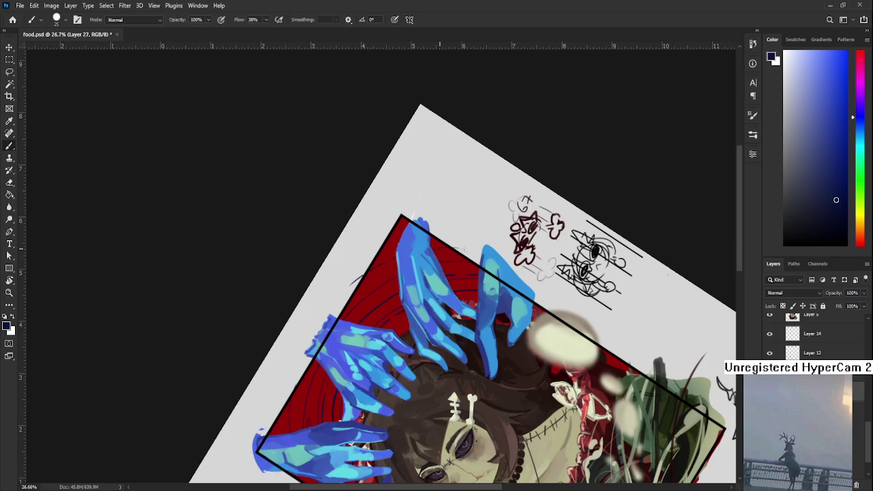
scroll(354, 347, down, 3)
scroll(355, 347, left, 2)
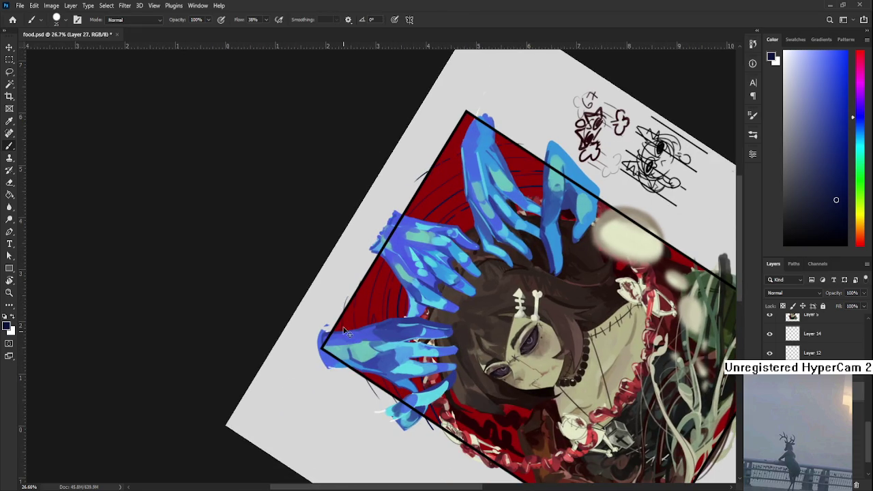
key(e)
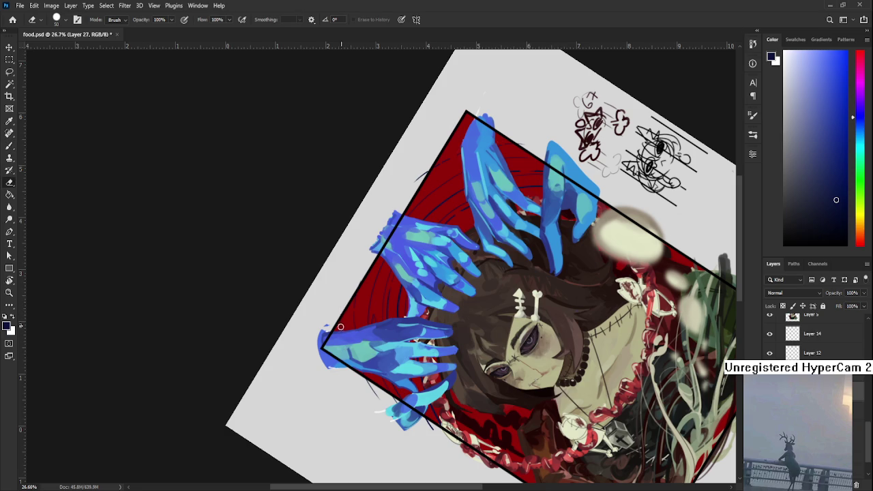
key(r)
mouse_move(492, 315)
mouse_down()
mouse_move(456, 344)
mouse_move(455, 334)
mouse_up()
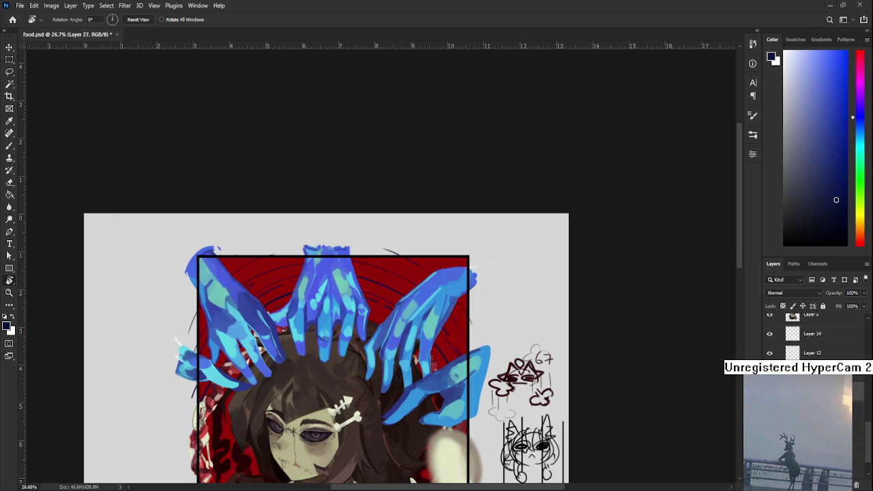
Zoom slightly in and out to review the top of the upright painting
scroll(479, 333, up, 1)
scroll(479, 333, down, 1)
scroll(480, 333, up, 1)
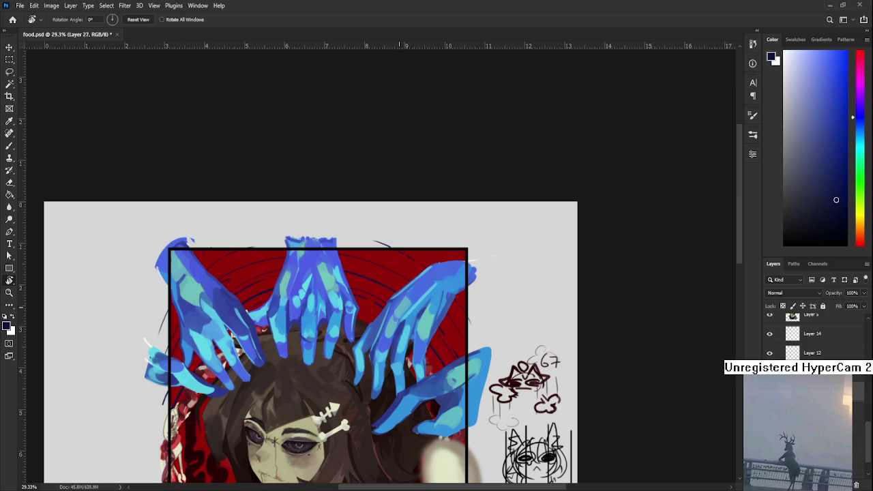
Tilt the canvas to about -22°, zoom in, and make small eraser and brush touch-ups
drag(419, 300, 419, 313)
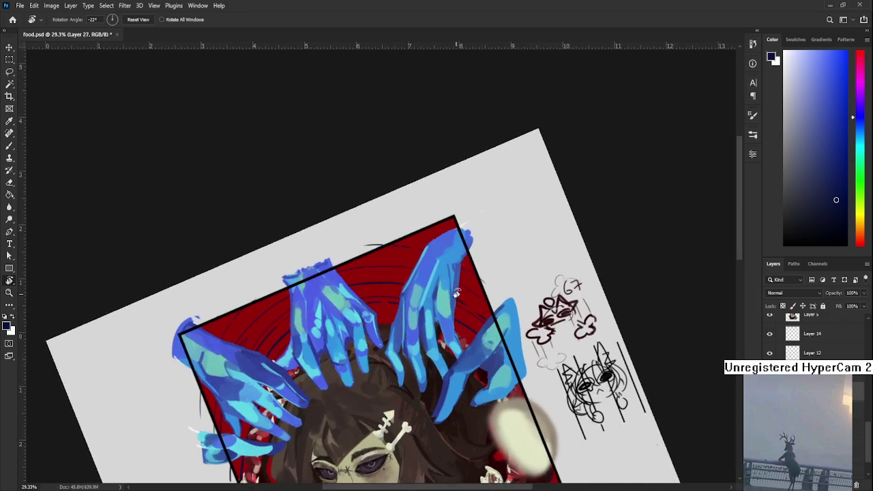
key(e)
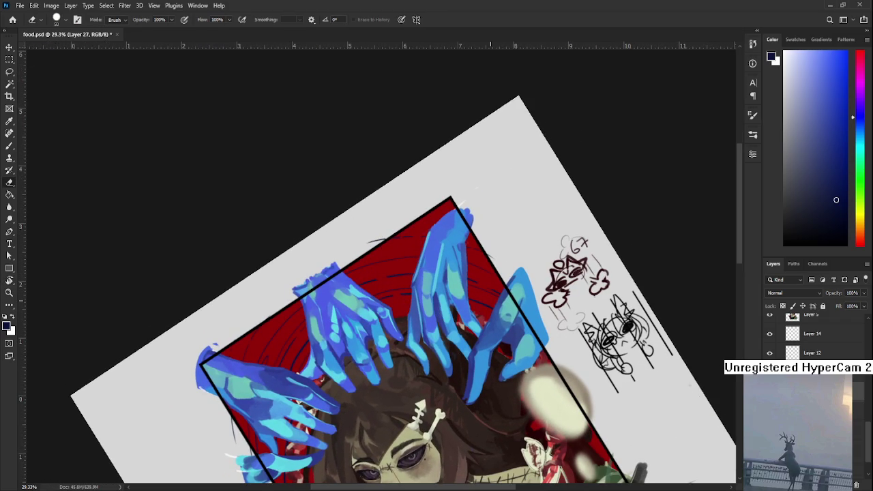
scroll(377, 306, up, 1)
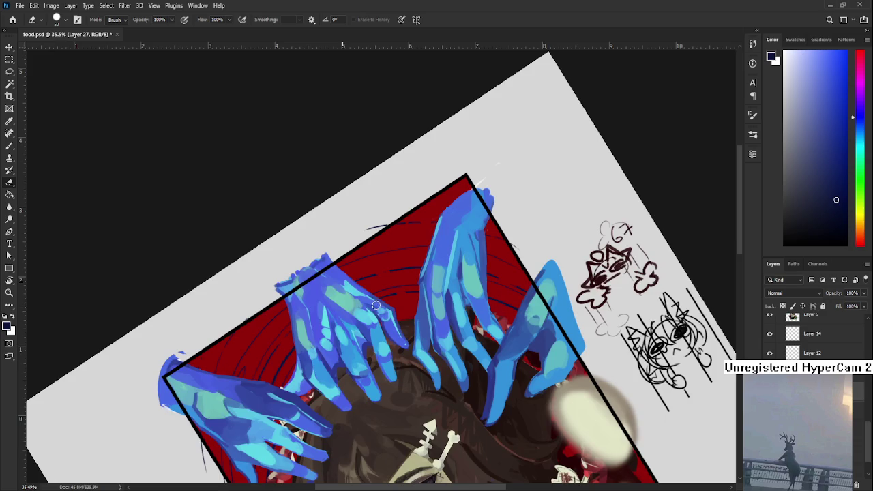
scroll(380, 302, up, 1)
scroll(389, 291, up, 1)
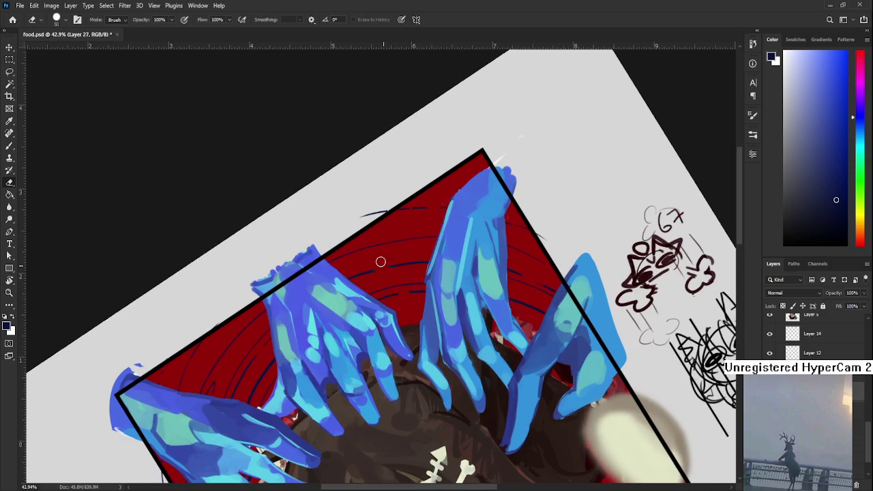
key(b)
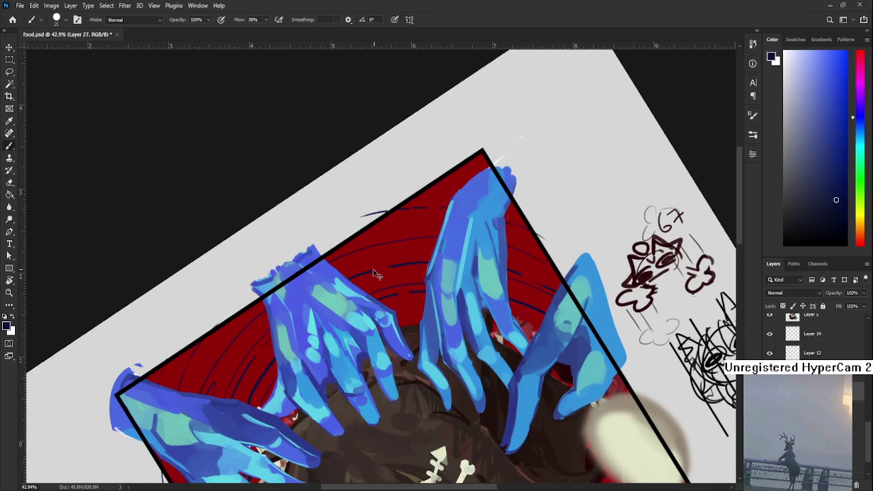
key(e)
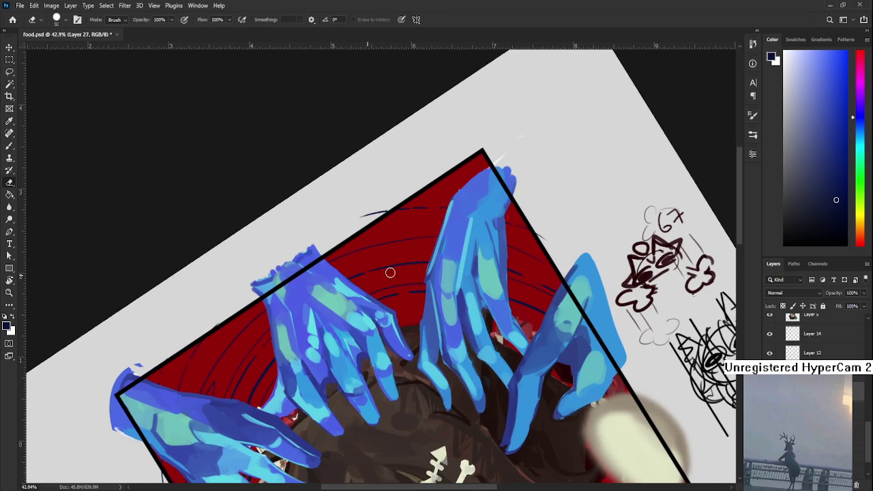
Rotate the view about 15° clockwise, zoom out to the whole artwork, and reset rotation
key(r)
drag(412, 267, 469, 286)
key(ctrl+minus)
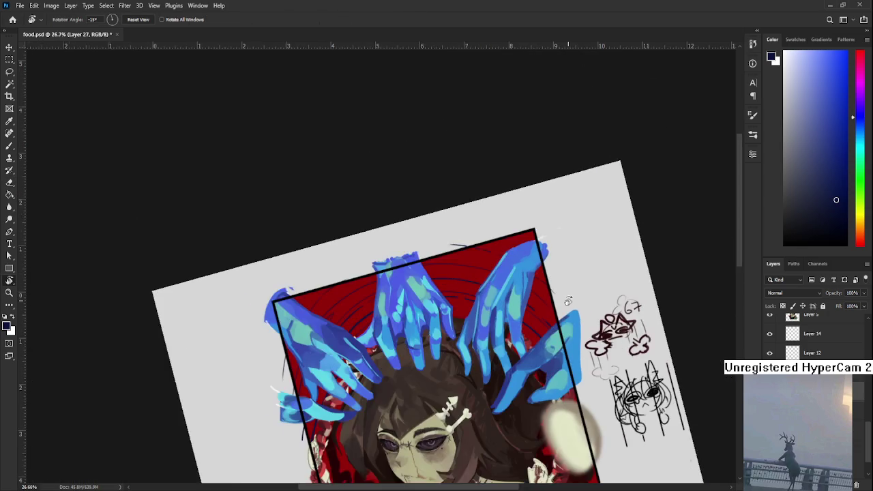
key(ctrl+minus)
key(ctrl+minus)
key(Escape)
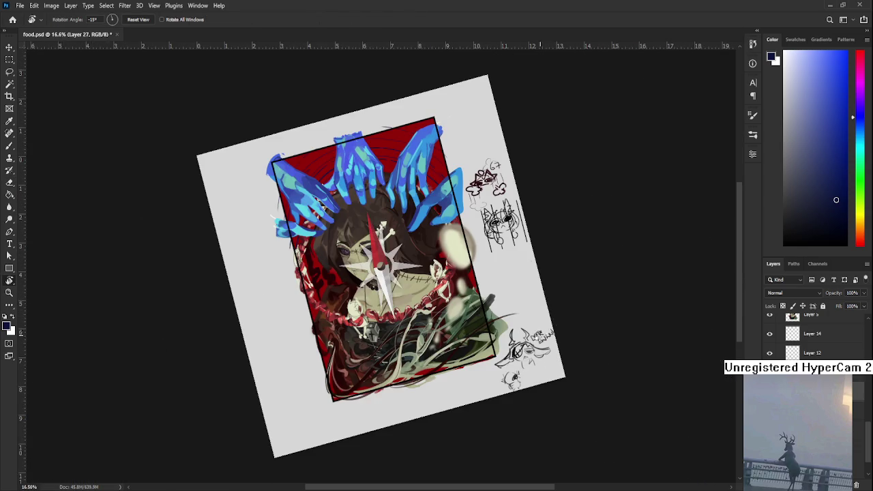
Fit the whole canvas on screen, then zoom toward the hands and the girl's face
key(ctrl+0)
scroll(380, 266, up, 3)
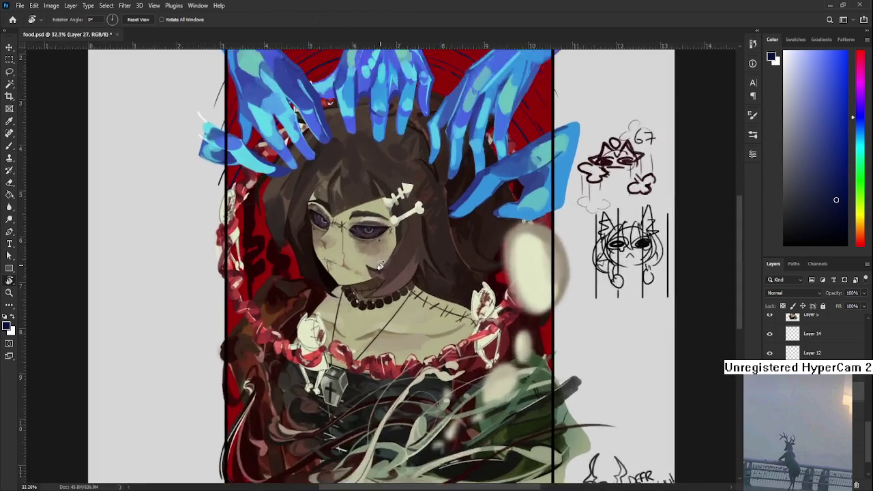
scroll(380, 266, up, 2)
scroll(405, 416, up, 3)
scroll(404, 416, down, 3)
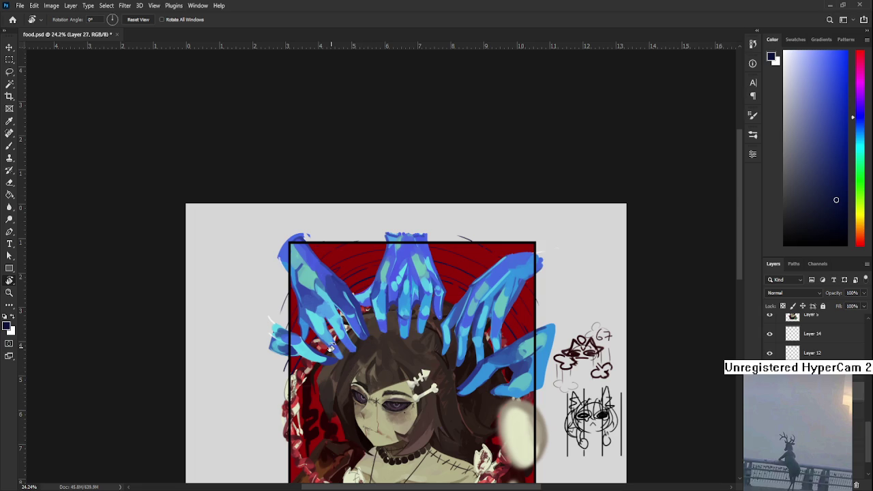
Switch between brush and eraser, then zoom, pan toward the left hands and rotate the canvas
key(b)
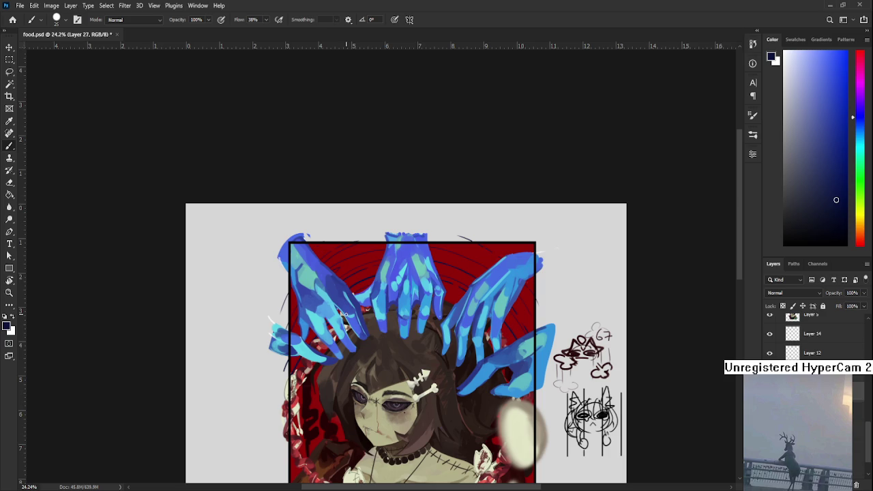
key(e)
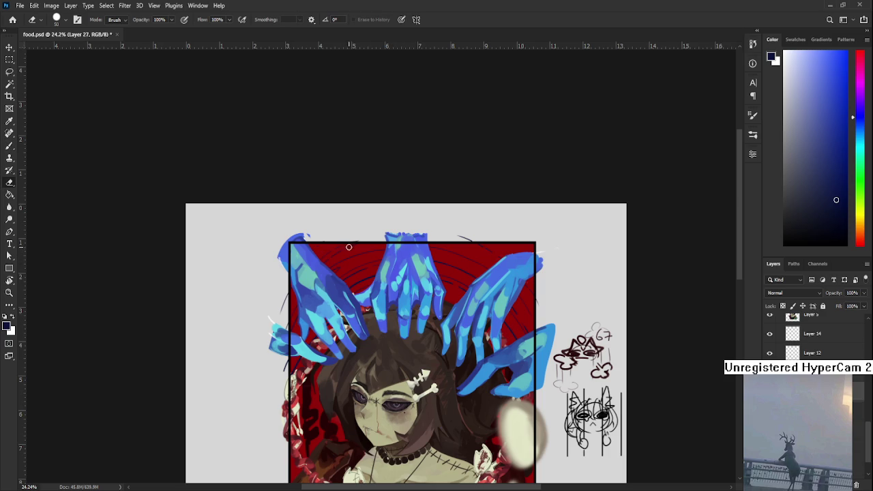
key(b)
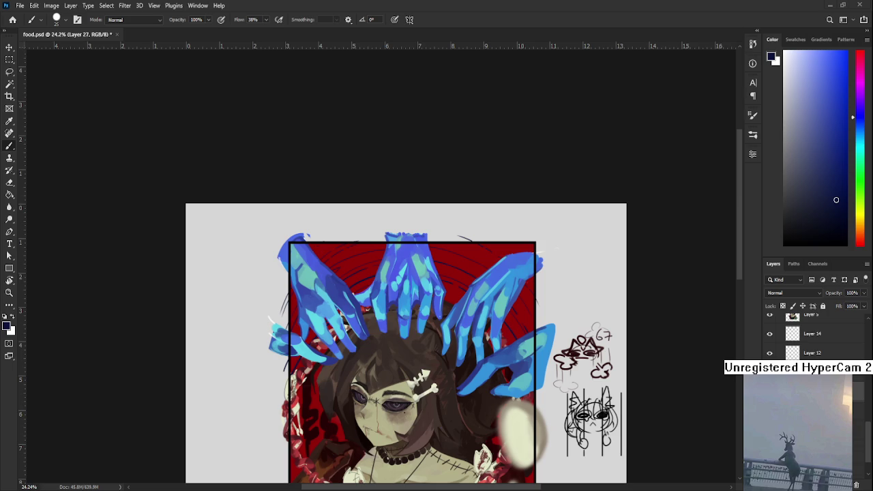
scroll(367, 345, down, 3)
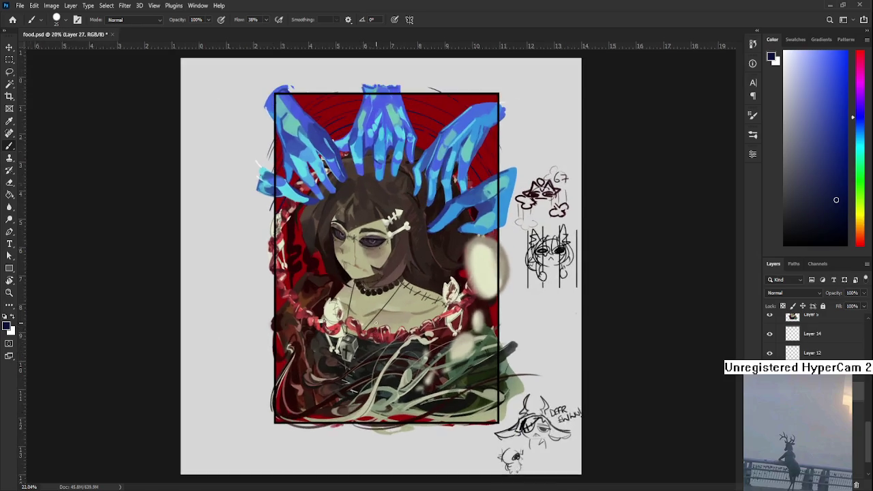
alt+scroll(370, 290, up, 2)
mouse_move(369, 289)
mouse_down()
mouse_move(334, 422)
mouse_move(338, 343)
mouse_up()
key(r)
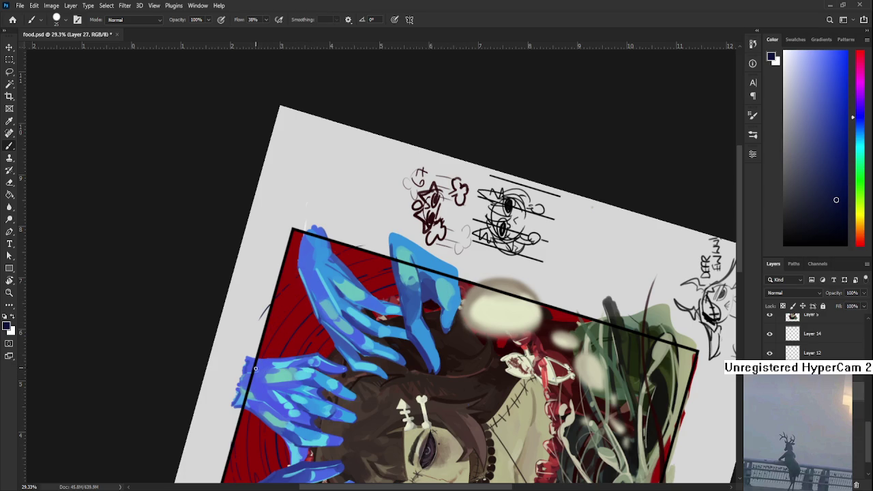
Reset the tilted canvas view to 0° rotation and fit the artwork to the window
key(r)
drag(367, 281, 499, 292)
key(ctrl+minus)
key(ctrl+minus)
key(Escape)
key(ctrl+0)
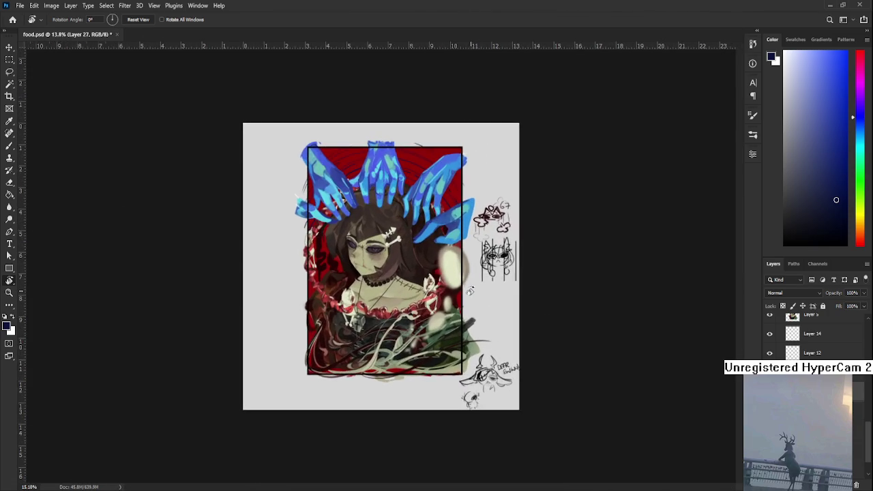
Zoom in and pan so the upper blue hands and the face fill the view
scroll(465, 282, up, 1)
scroll(423, 276, up, 1)
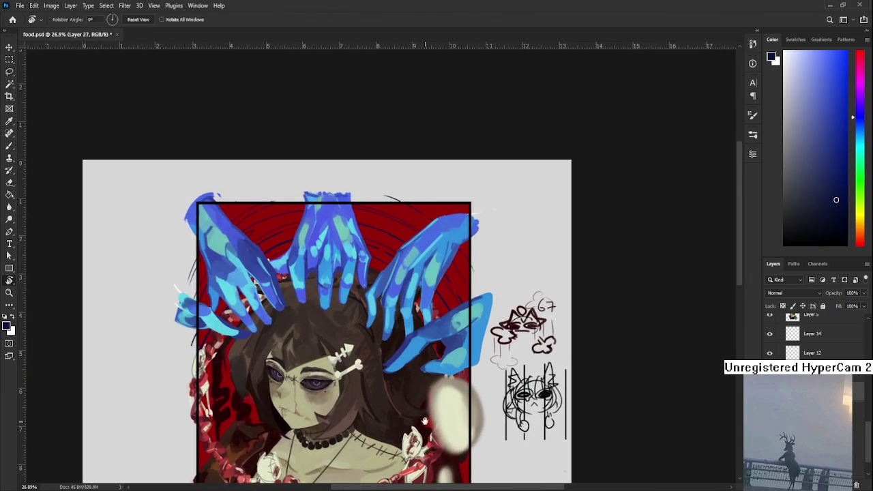
scroll(382, 271, up, 1)
scroll(336, 267, up, 1)
drag(336, 267, 372, 338)
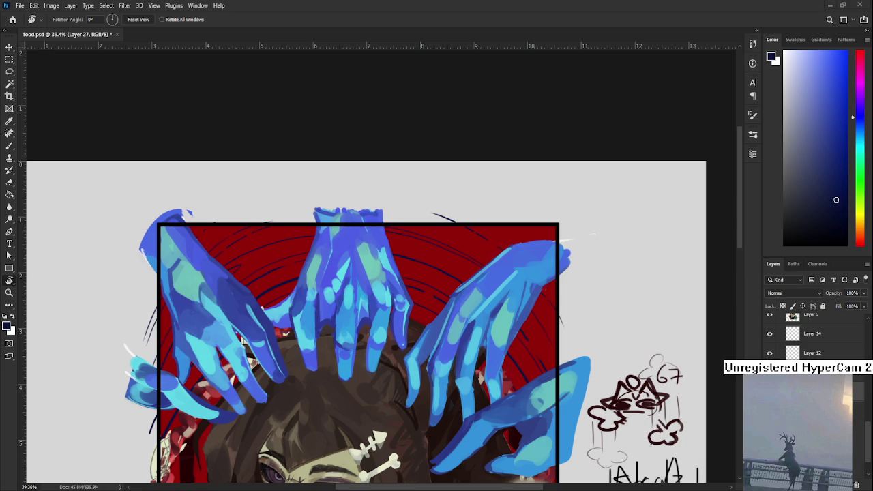
scroll(518, 178, down, 1)
scroll(559, 150, down, 1)
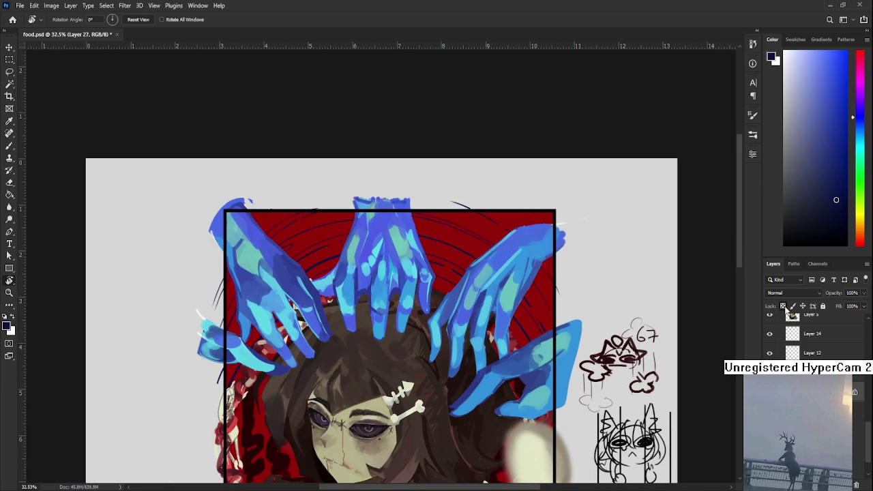
Sample the light cyan from a blue hand and paint small dashes on the red beside the hands, brush back at 175
key(b)
alt+click(412, 272)
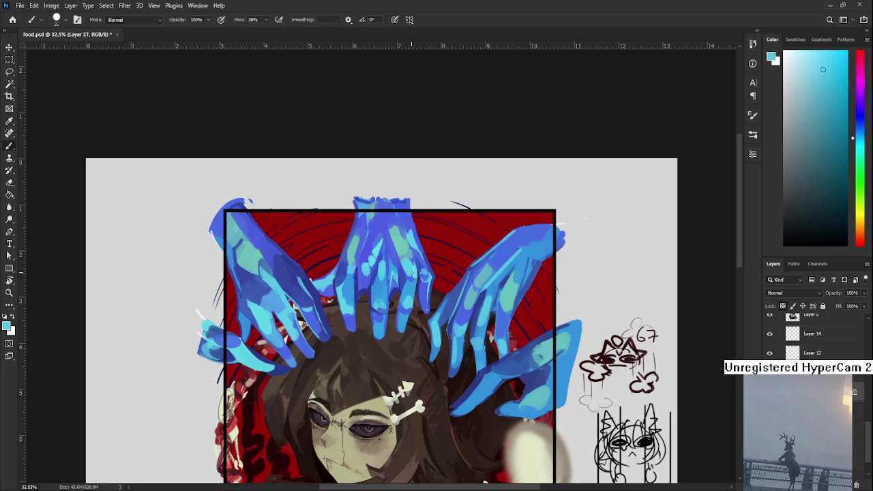
mouse_move(328, 259)
mouse_down()
mouse_move(305, 249)
mouse_move(292, 214)
mouse_up()
drag(323, 272, 332, 265)
key(bracketleft)
key(bracketleft)
key(bracketleft)
key(bracketright)
key(bracketright)
key(bracketright)
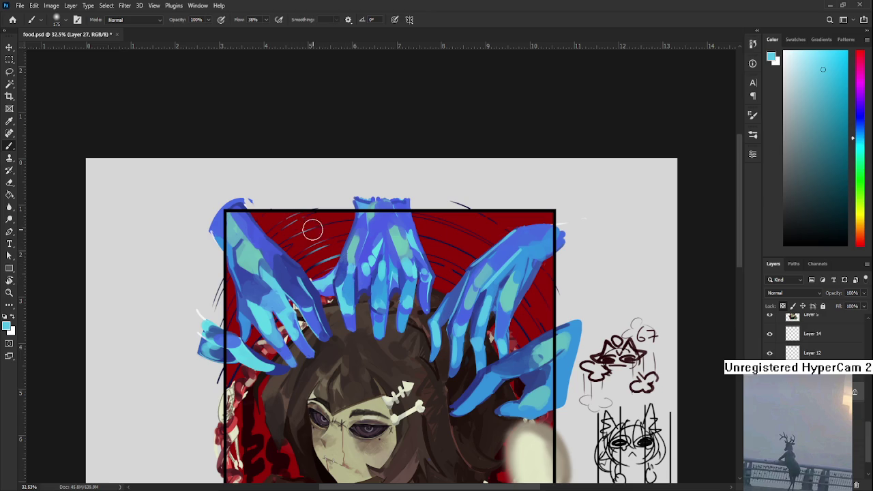
drag(373, 241, 352, 222)
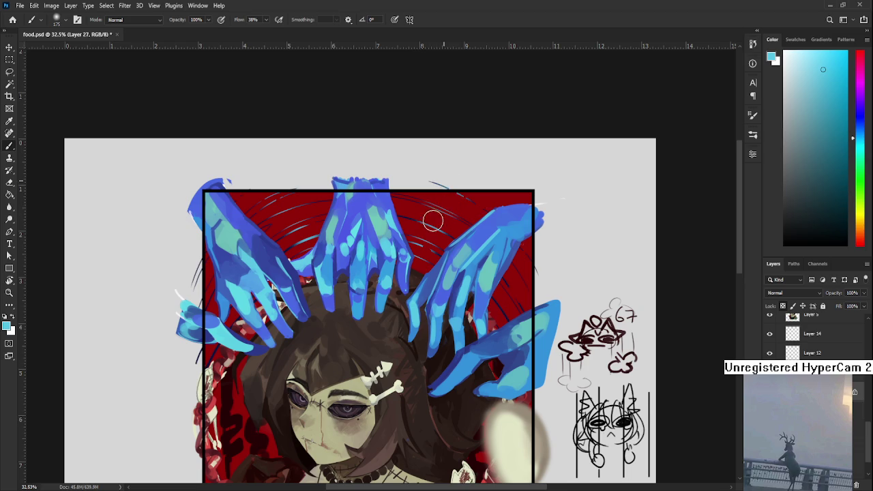
drag(446, 216, 453, 153)
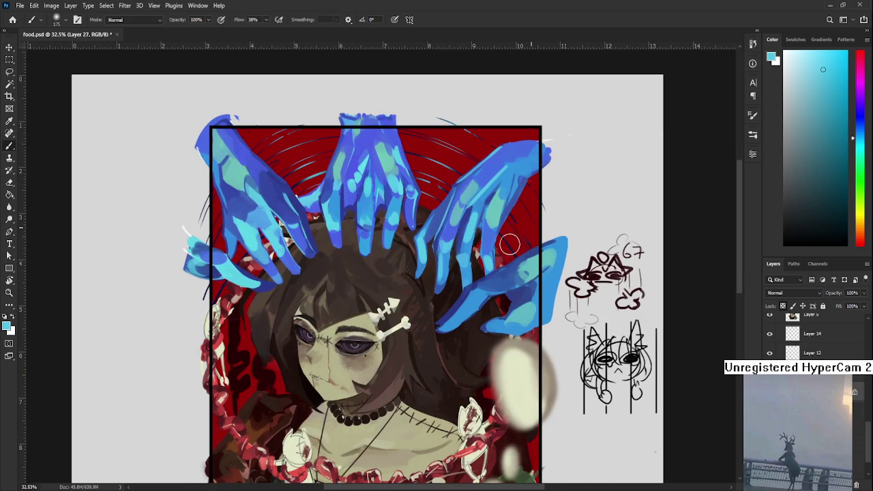
drag(458, 258, 457, 346)
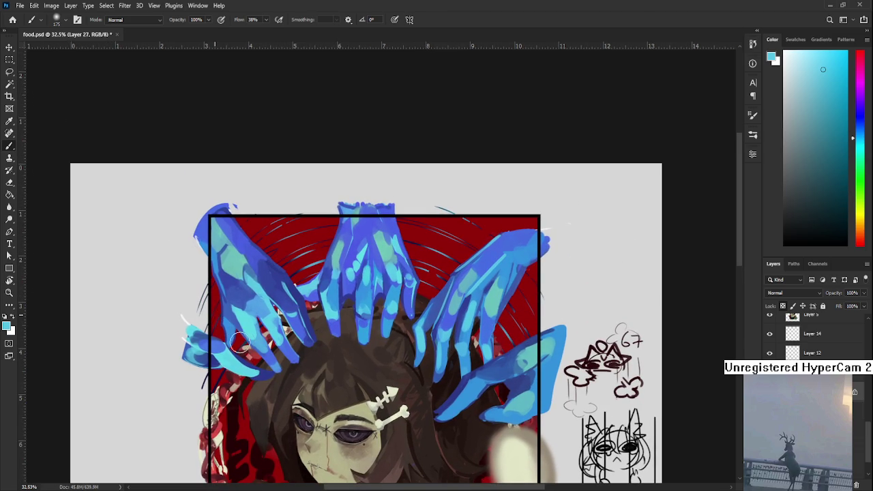
scroll(358, 327, down, 3)
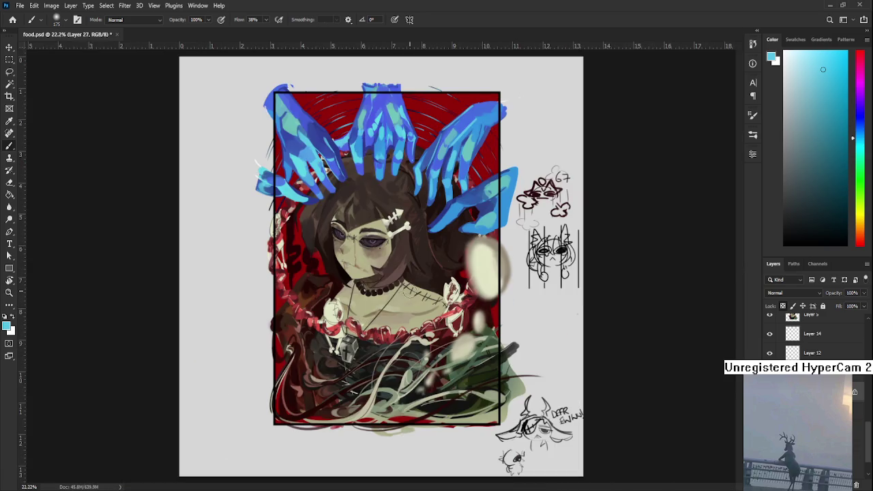
scroll(359, 327, down, 4)
scroll(412, 218, up, 2)
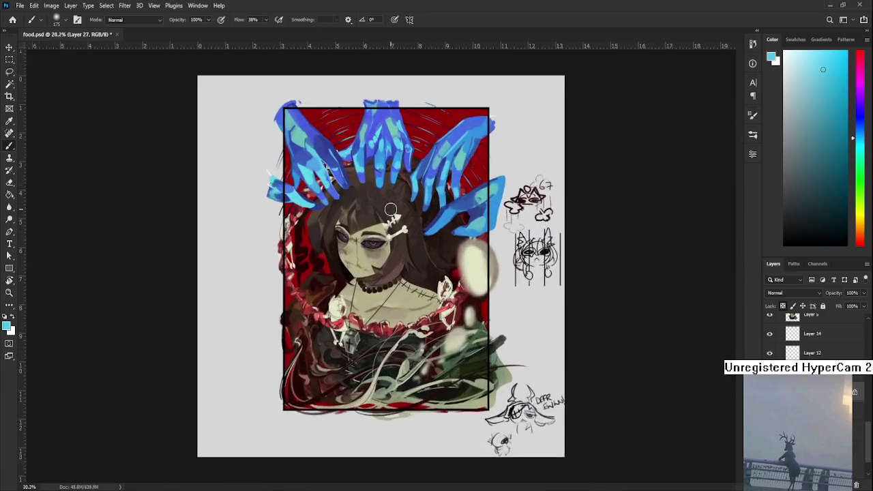
scroll(412, 218, up, 1)
scroll(411, 329, down, 1)
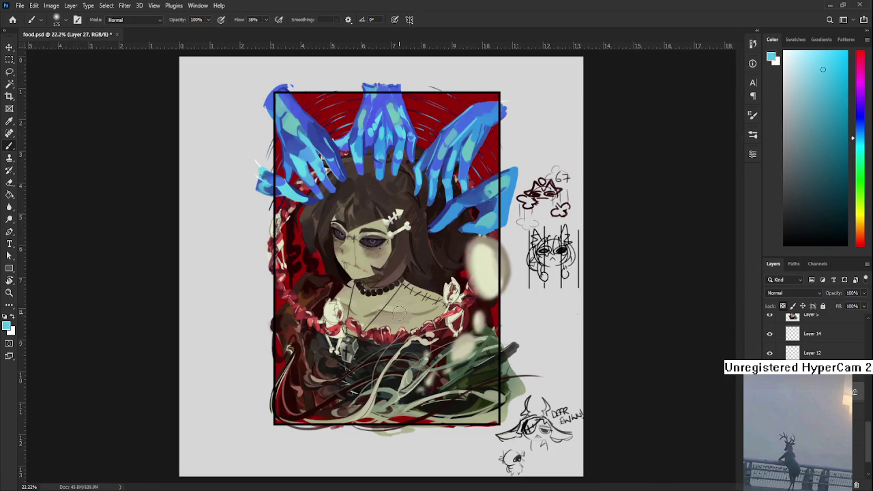
scroll(412, 329, up, 1)
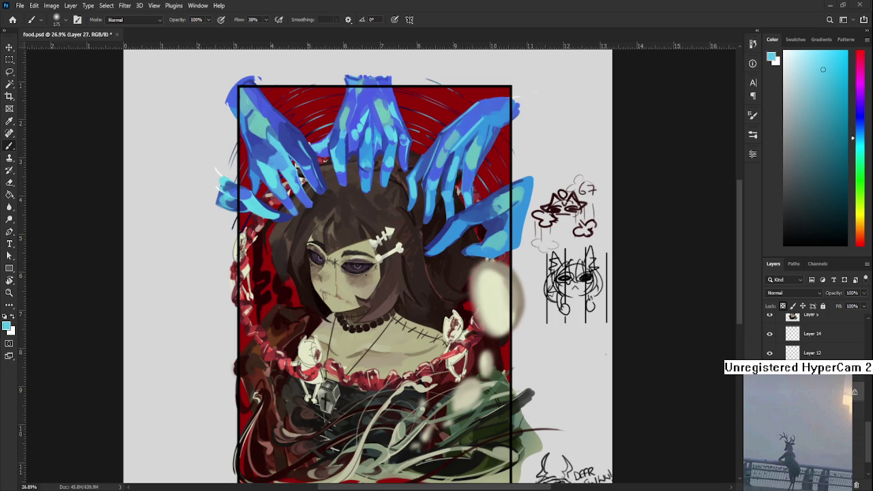
scroll(355, 286, down, 3)
Zoom in on the artwork and sample a light cyan from the blue hand
scroll(355, 272, down, 2)
scroll(359, 220, up, 4)
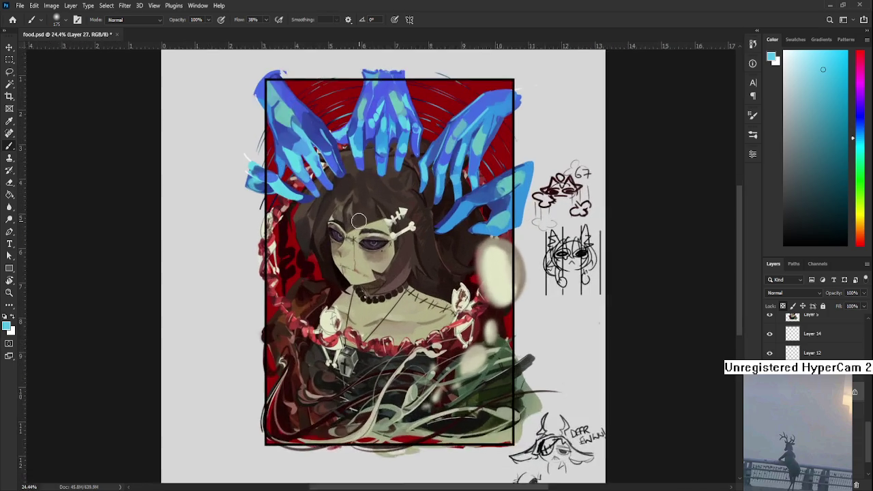
scroll(358, 220, up, 2)
scroll(354, 238, up, 2)
scroll(351, 256, up, 2)
scroll(348, 270, up, 2)
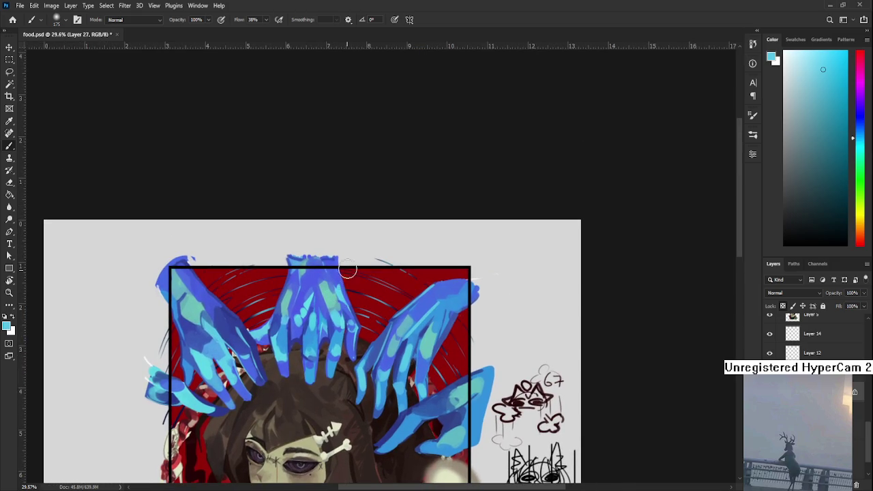
alt+click(431, 306)
drag(431, 306, 431, 301)
Bring more of the face into view and create a new empty layer with Ctrl+Shift+Alt+N
drag(340, 239, 357, 146)
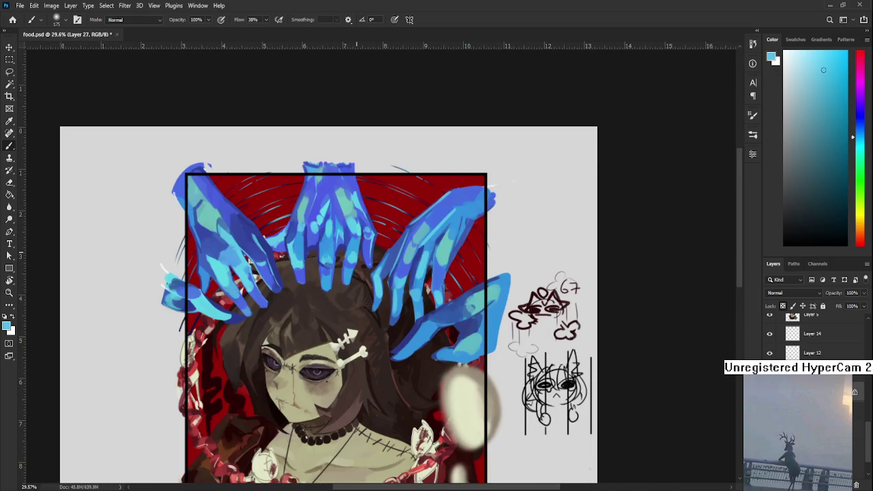
scroll(357, 260, down, 2)
scroll(362, 252, down, 3)
scroll(368, 245, down, 2)
scroll(375, 236, up, 4)
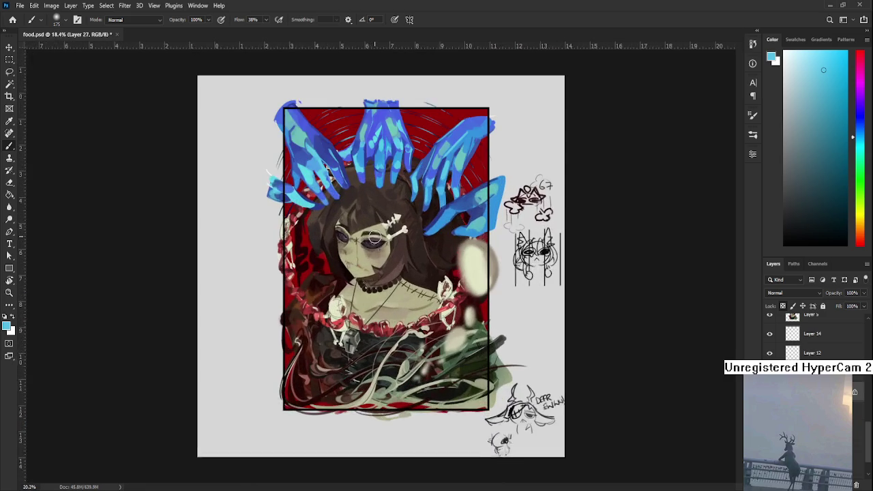
scroll(374, 237, up, 1)
scroll(375, 236, up, 2)
scroll(374, 237, up, 1)
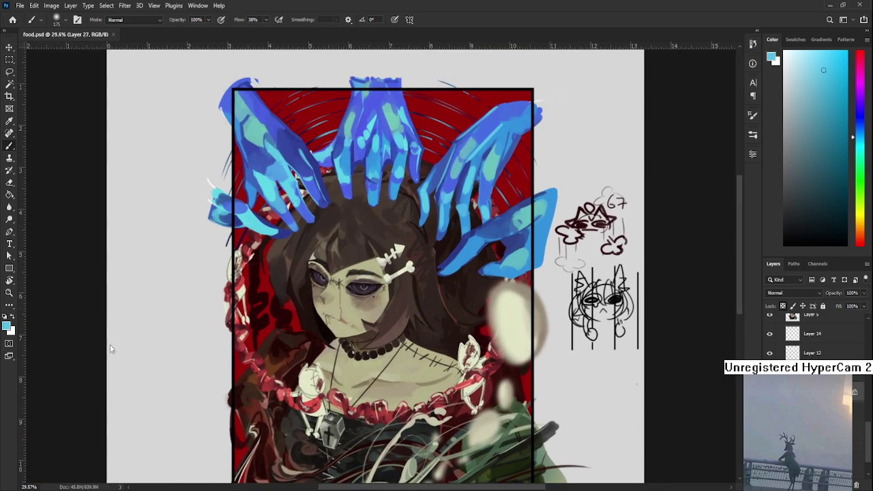
scroll(812, 334, down, 3)
scroll(812, 334, up, 2)
scroll(812, 335, up, 2)
scroll(811, 334, up, 2)
scroll(811, 334, up, 2)
key(ctrl+shift+alt+n)
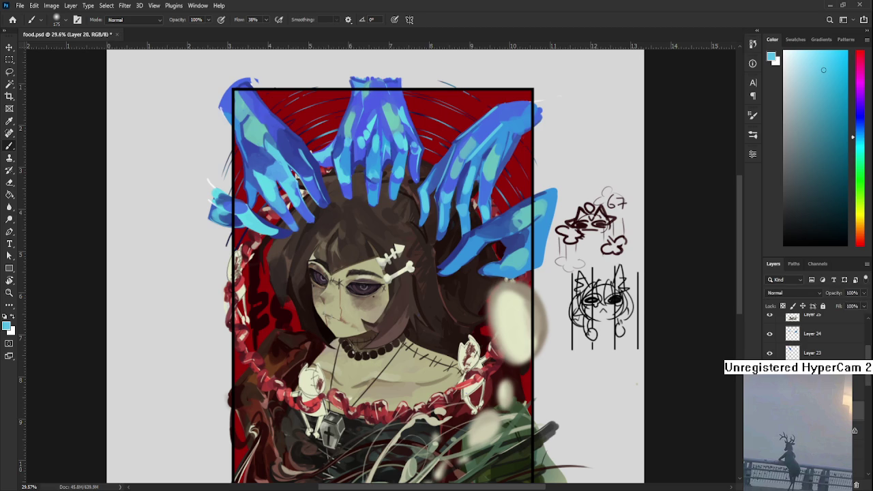
Pick a near-white pale cyan, enlarge the brush to 1200, test a haze stroke and undo it
click(789, 62)
key(bracketright)
key(bracketright)
key(bracketright)
key(bracketright)
key(bracketright)
key(bracketright)
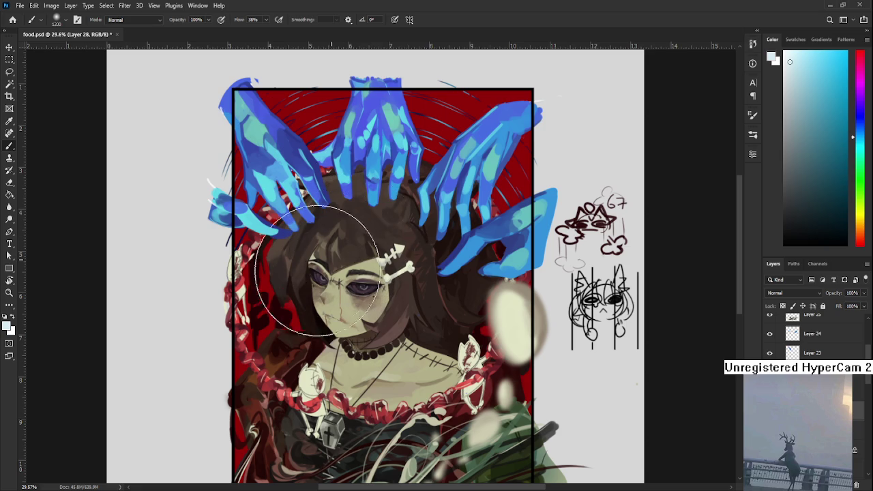
drag(318, 269, 361, 229)
key(ctrl+z)
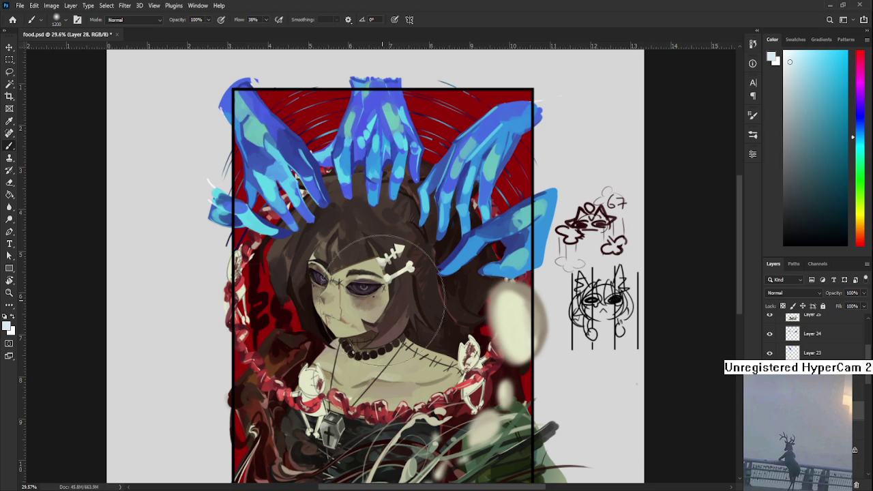
Shrink the brush to 700, undo the hair strokes over the fingertips, and rework the right hand's fingers
key([)
key([)
key([)
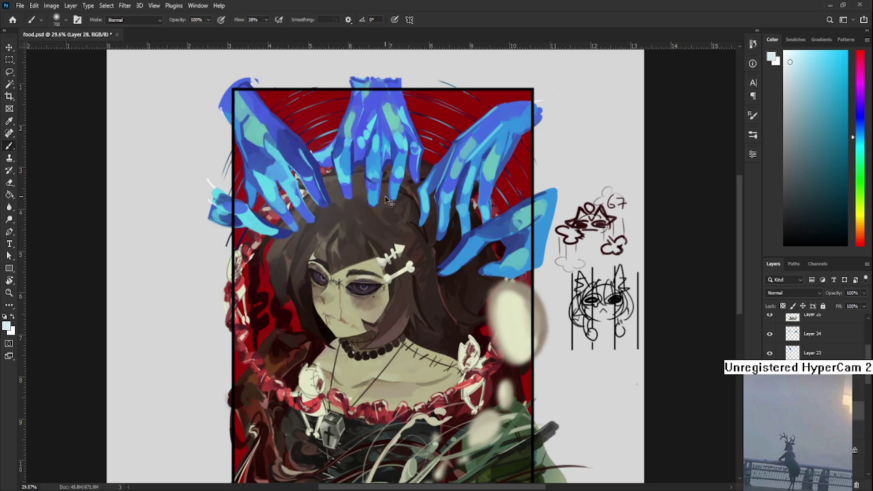
key(ctrl+z)
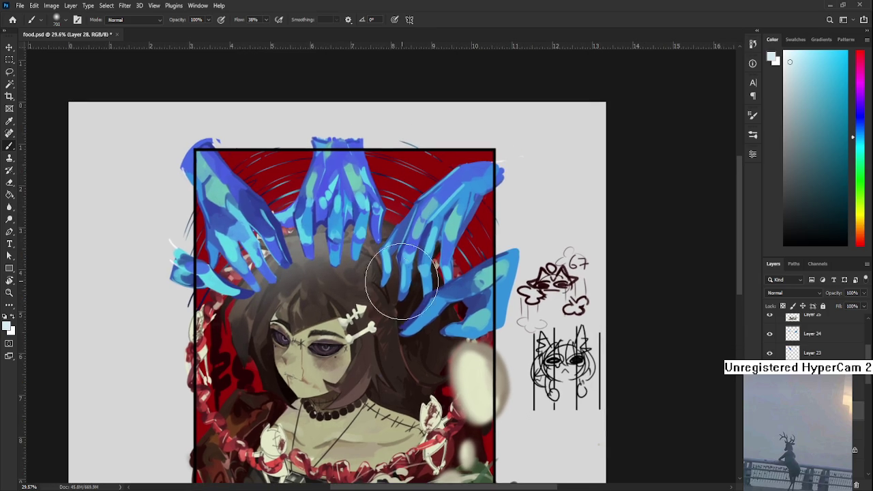
drag(443, 208, 405, 268)
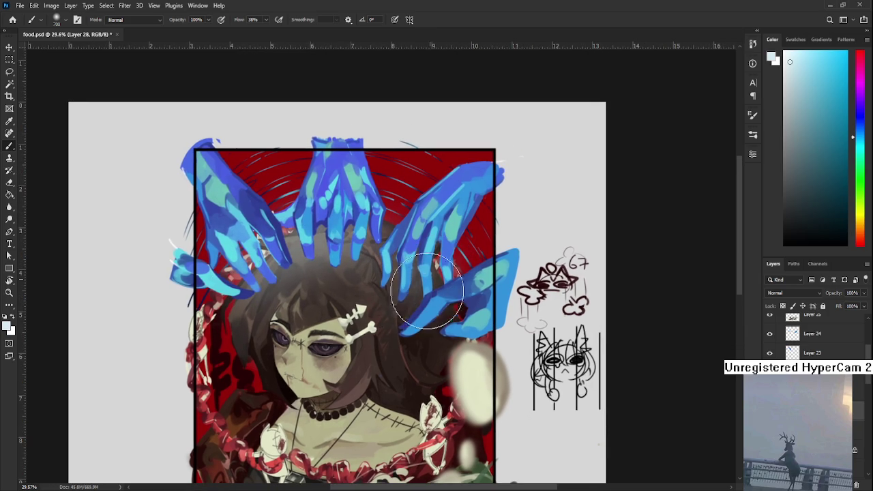
mouse_move(437, 314)
mouse_down()
mouse_move(465, 339)
mouse_move(504, 320)
mouse_up()
scroll(387, 236, down, 2)
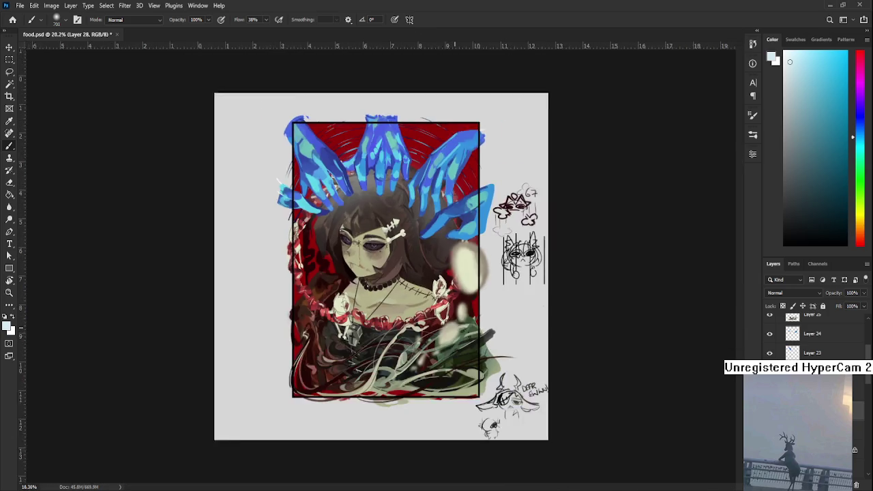
Start a Free Transform on the layer, then cancel it and return to the Brush
scroll(387, 236, down, 1)
scroll(387, 236, down, 1)
scroll(387, 236, up, 3)
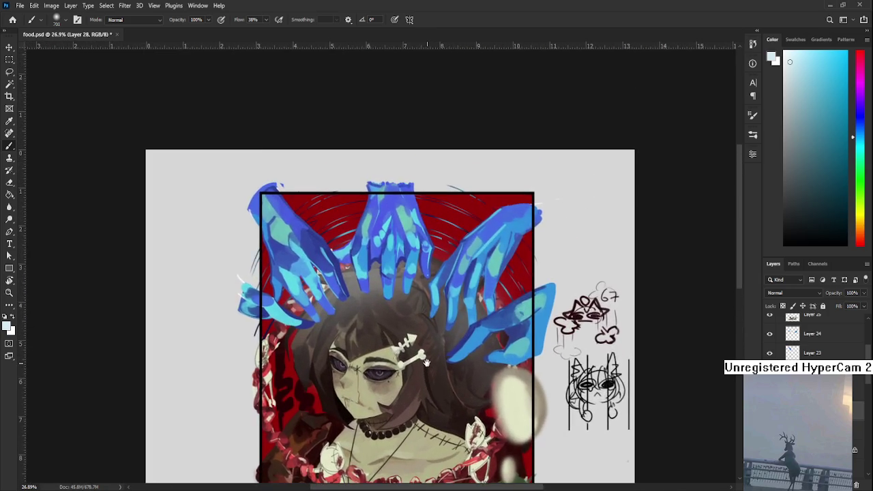
scroll(405, 231, up, 3)
scroll(405, 232, down, 1)
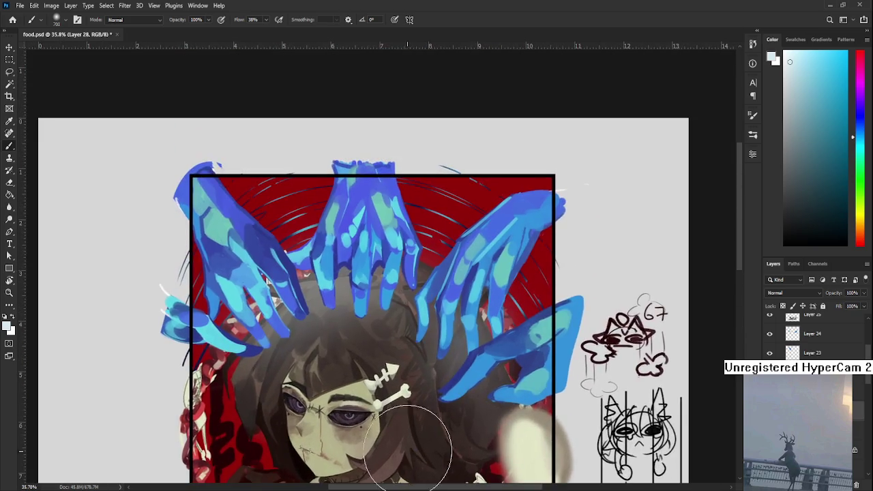
scroll(405, 232, down, 1)
key(ctrl+t)
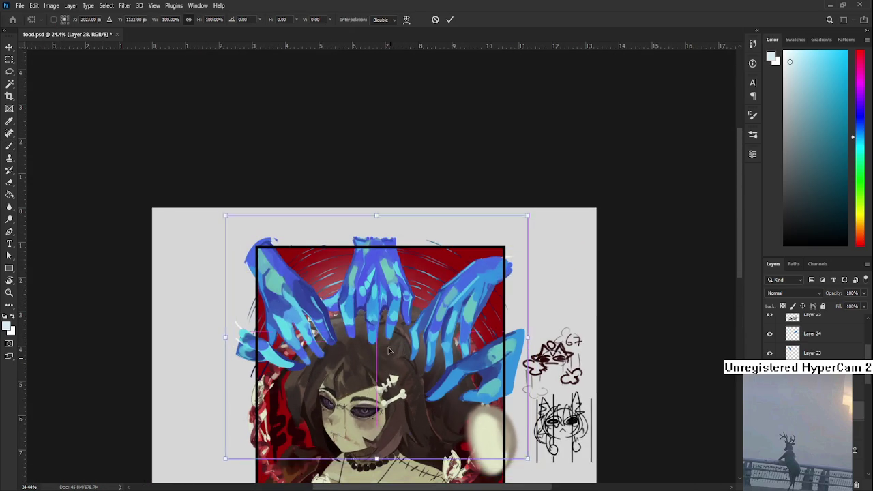
key(Return)
key(b)
Switch to the Eraser and resize it, first smaller then considerably larger
scroll(384, 334, down, 1)
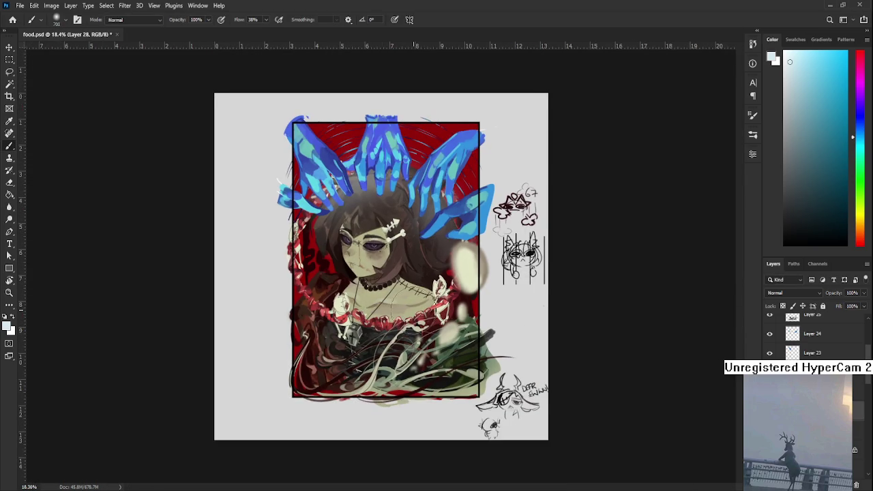
scroll(384, 334, up, 1)
scroll(383, 334, up, 1)
drag(531, 306, 547, 376)
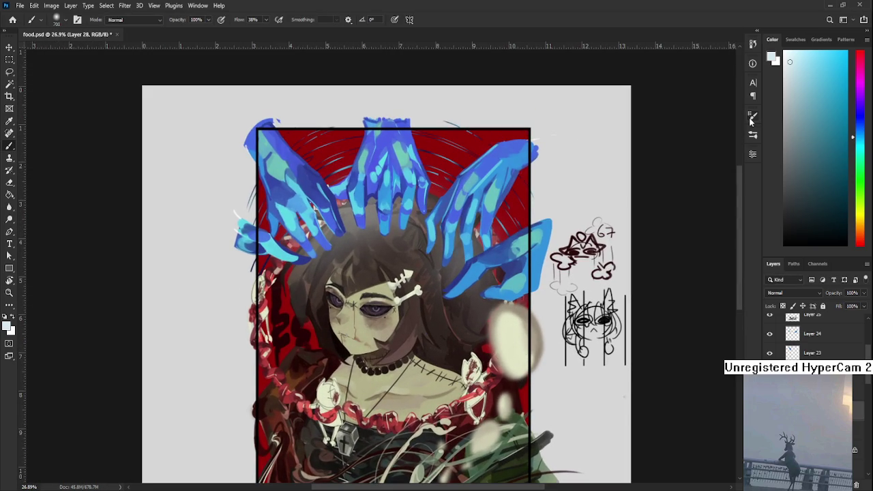
key(e)
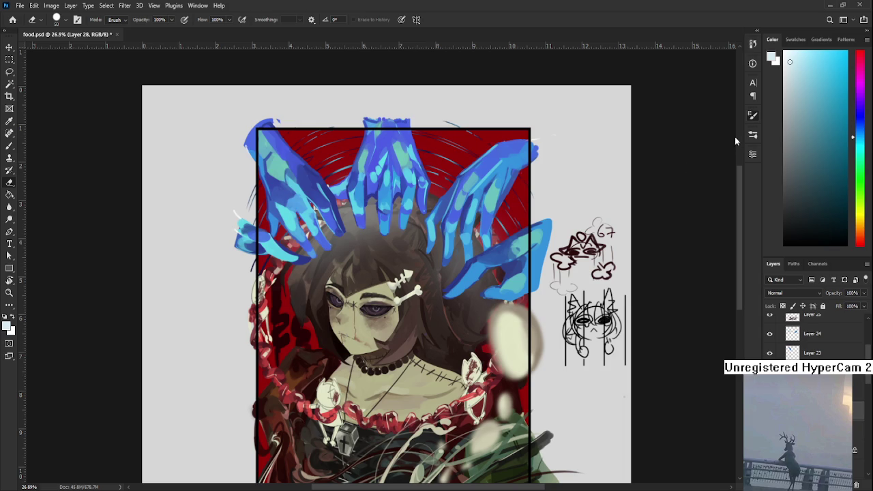
key(comma)
scroll(312, 256, down, 2)
key(bracketright)
key(bracketright)
key(bracketright)
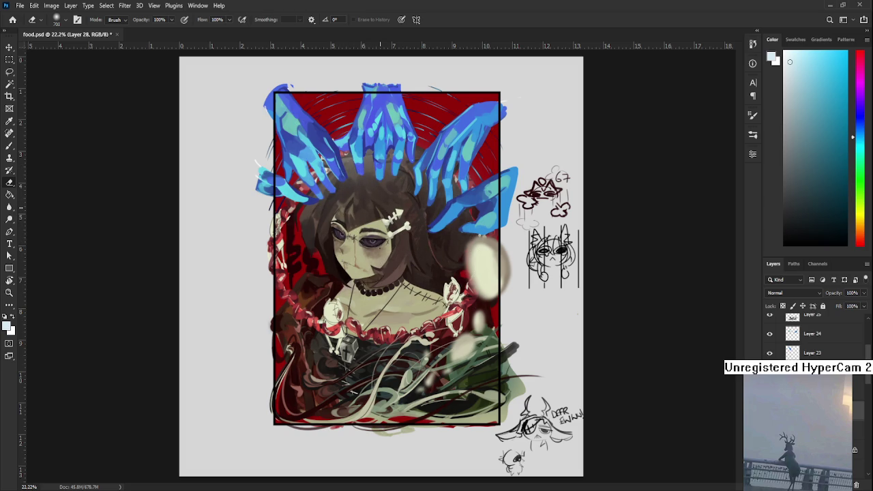
scroll(376, 221, up, 5)
scroll(377, 220, down, 2)
scroll(377, 221, down, 1)
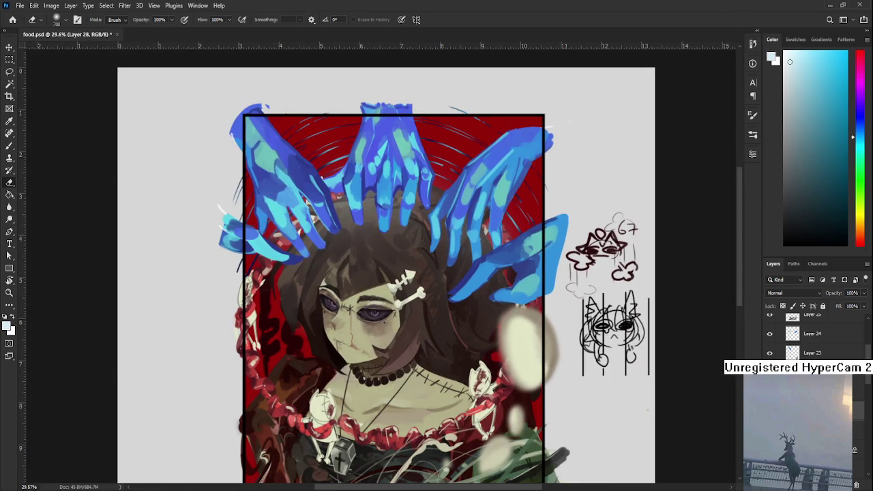
Clear the recent strokes around the hands and hair, then sample the hands' blue with the Brush
click(856, 485)
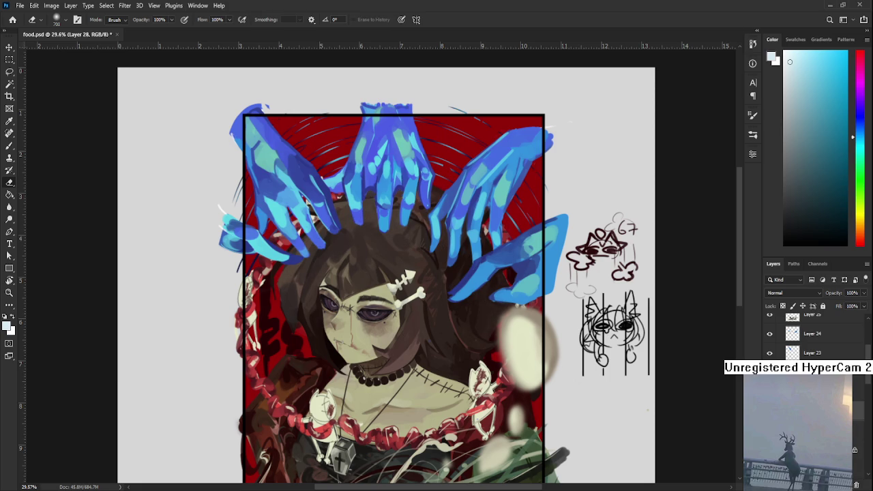
key(b)
alt+click(458, 204)
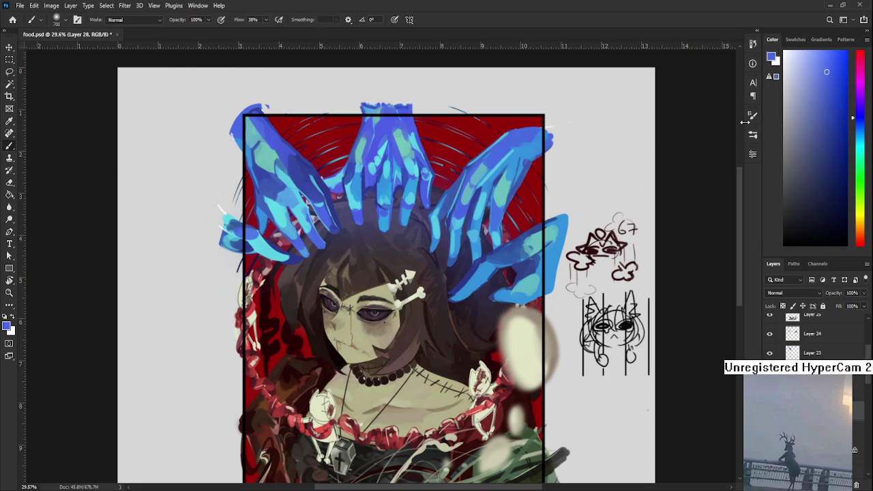
key(e)
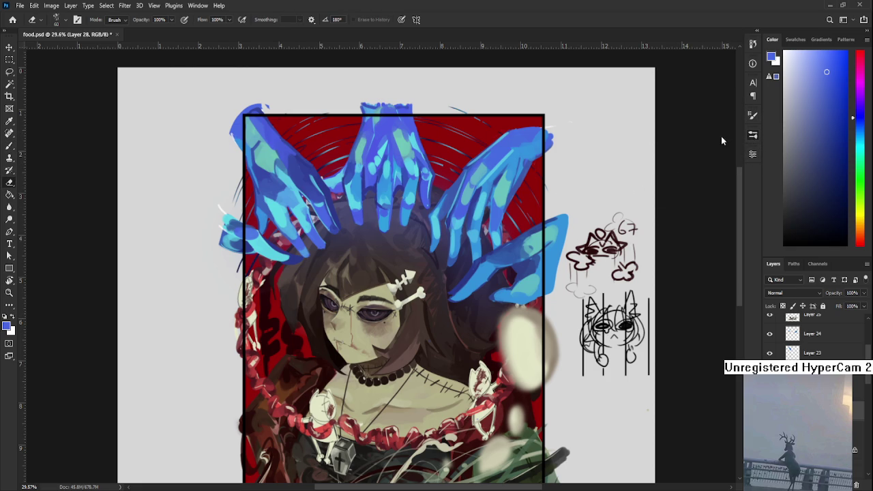
key(bracketright)
key(bracketright)
key(bracketright)
key(bracketright)
scroll(539, 312, down, 2)
scroll(538, 312, down, 1)
scroll(520, 292, down, 1)
scroll(347, 184, up, 3)
scroll(346, 184, up, 1)
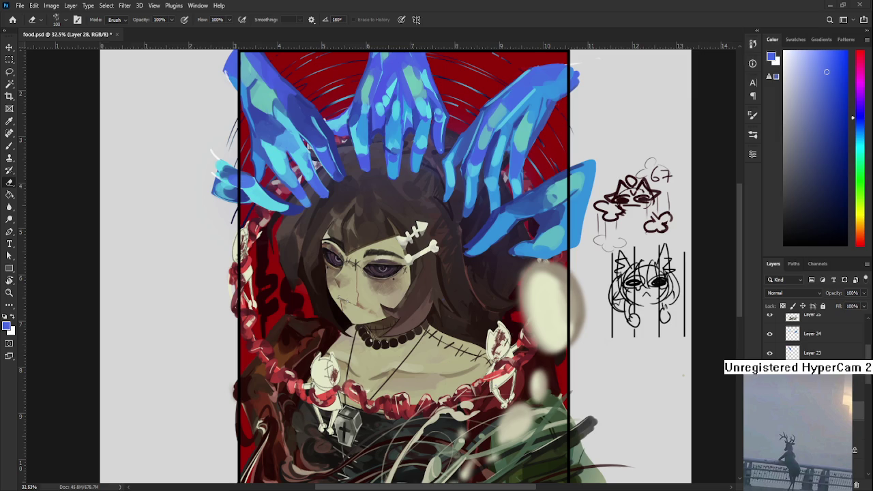
key(ctrl+minus)
key(ctrl+minus)
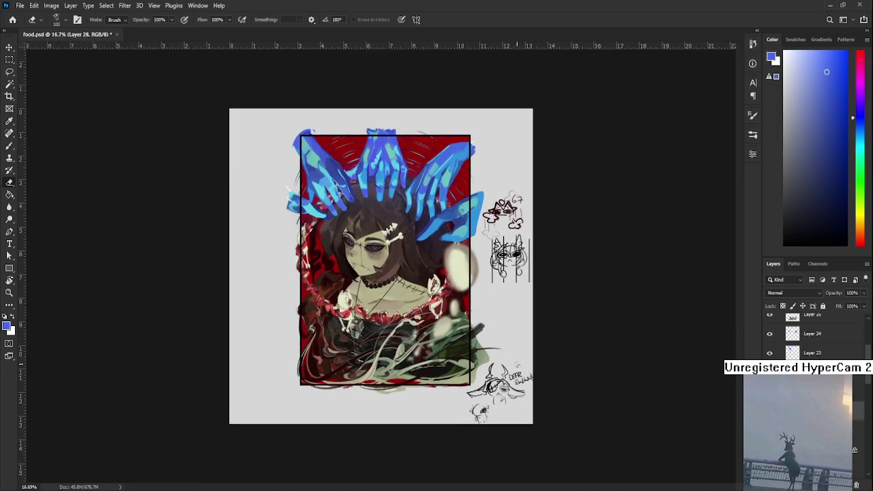
scroll(494, 361, up, 3)
scroll(494, 362, up, 2)
scroll(336, 242, down, 1)
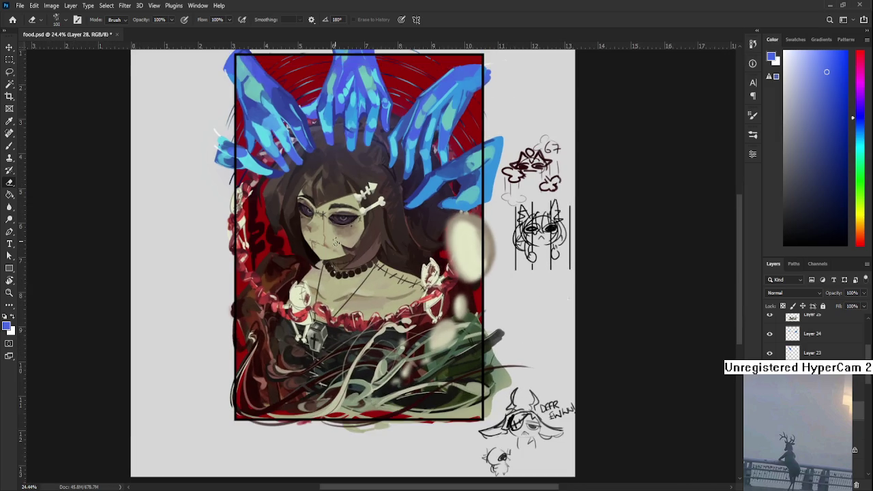
drag(336, 242, 374, 283)
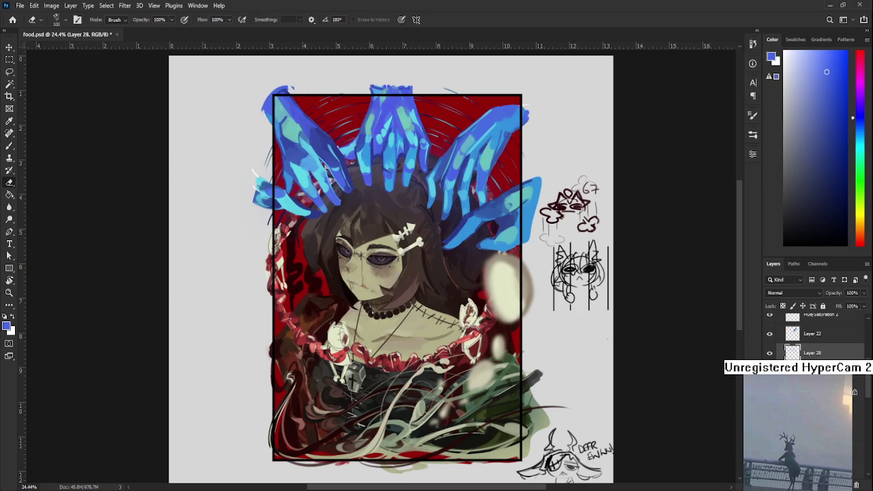
scroll(811, 334, down, 2)
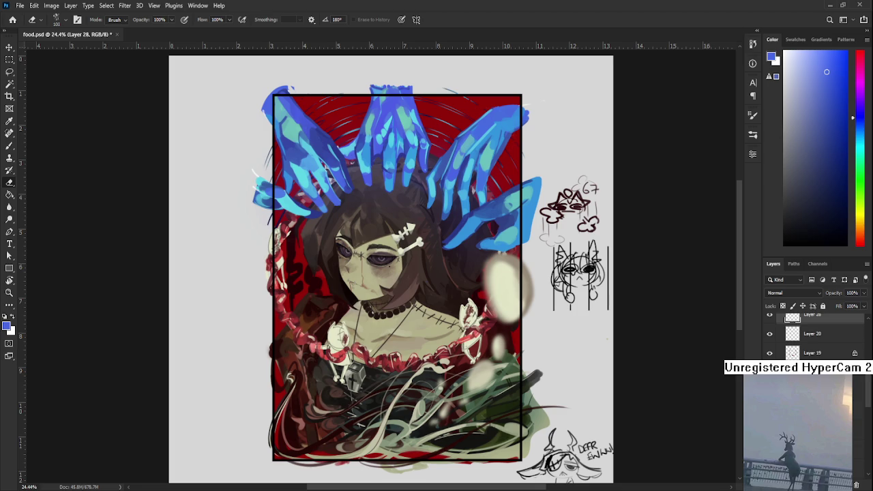
scroll(811, 334, down, 1)
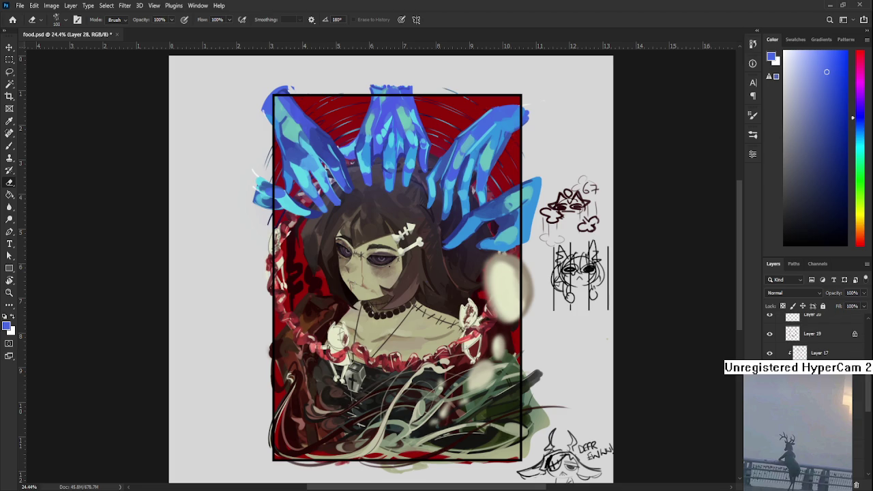
key(alt+bracketright)
Paint dark blue shading across the dress and chest, sample the pale beige, and undo the beige haze
key(b)
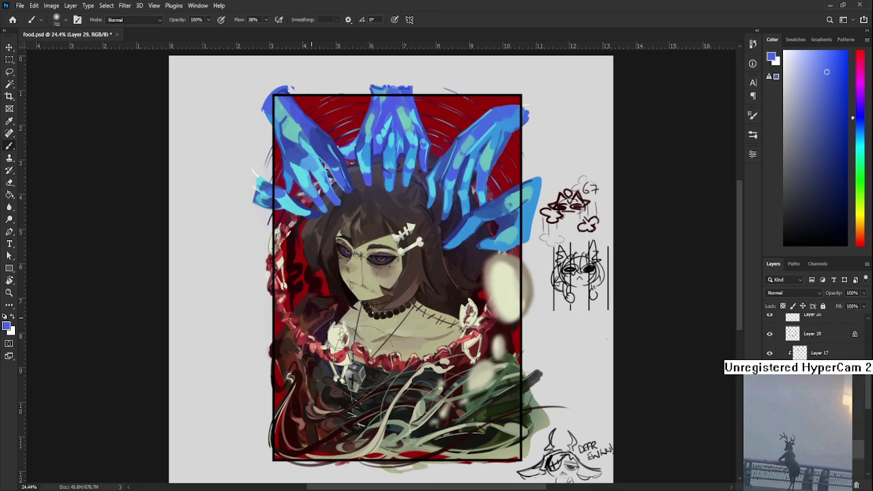
drag(300, 306, 519, 341)
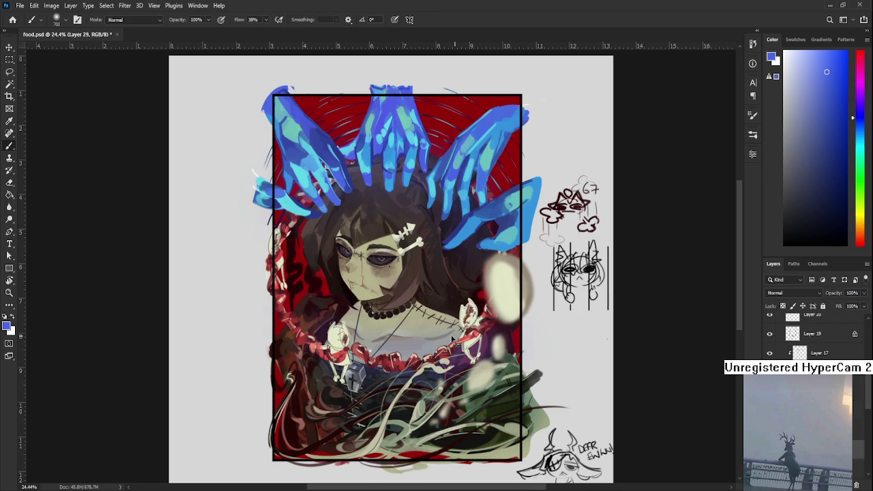
alt+click(505, 307)
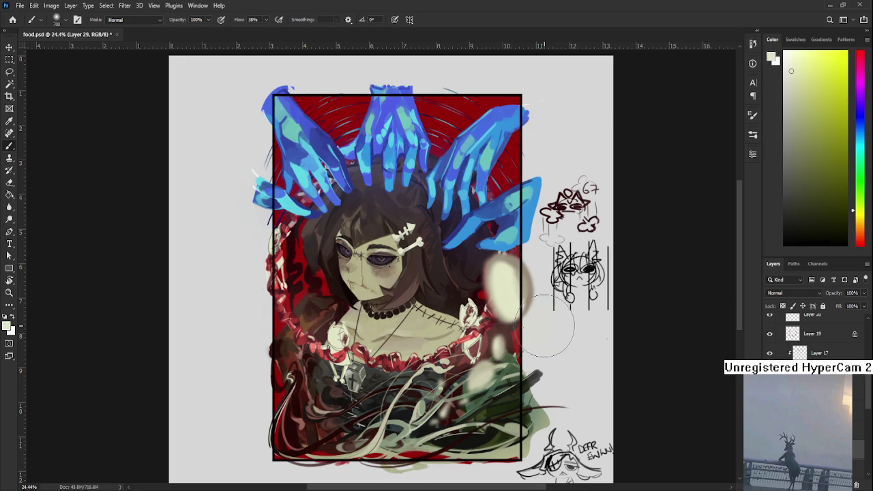
key(ctrl+z)
Switch to the Eraser and tidy the chest area
scroll(336, 268, down, 2)
scroll(337, 268, down, 2)
scroll(336, 268, up, 3)
scroll(336, 268, up, 1)
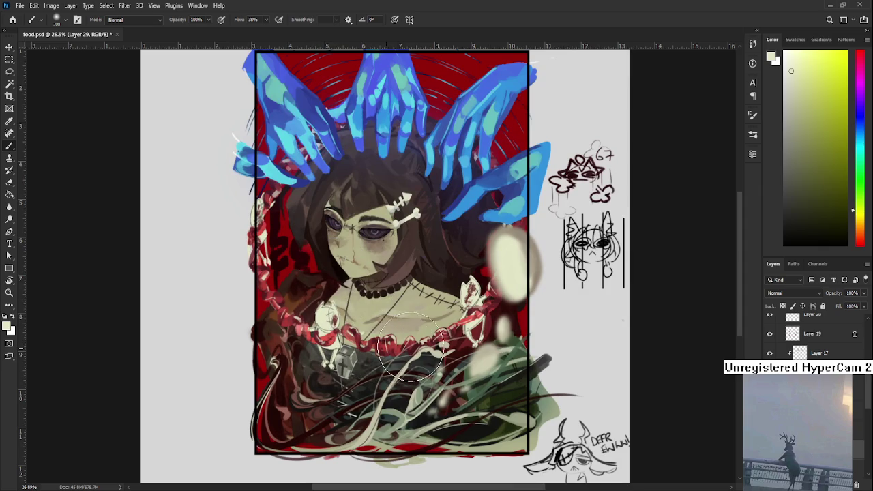
key(e)
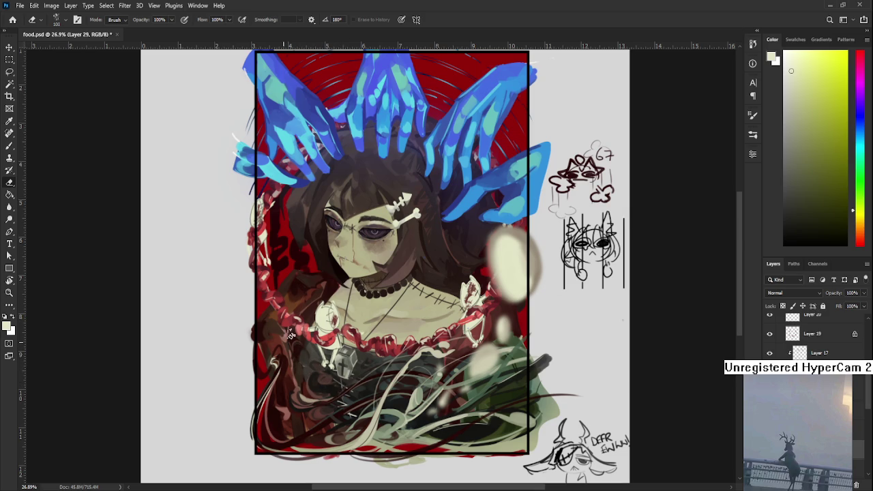
scroll(371, 277, down, 2)
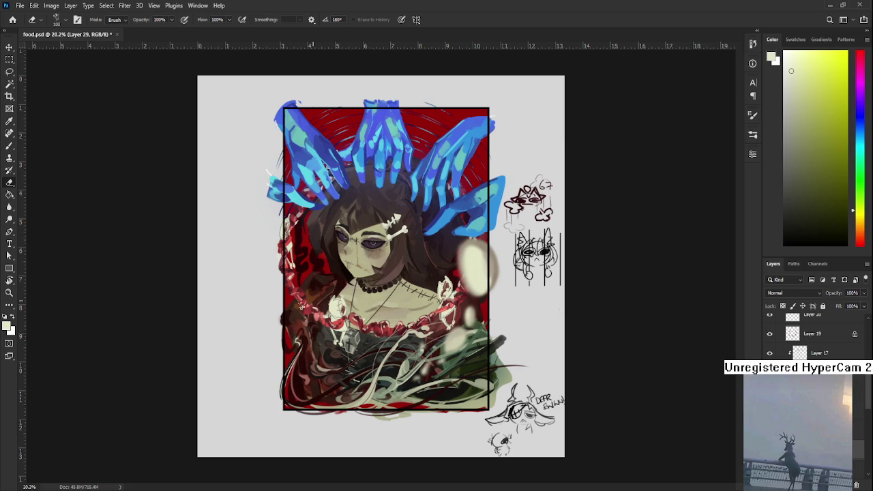
scroll(327, 292, down, 3)
scroll(337, 273, down, 2)
scroll(337, 273, up, 1)
scroll(361, 266, up, 3)
scroll(377, 257, up, 2)
scroll(378, 259, down, 1)
scroll(378, 259, up, 1)
scroll(377, 259, up, 2)
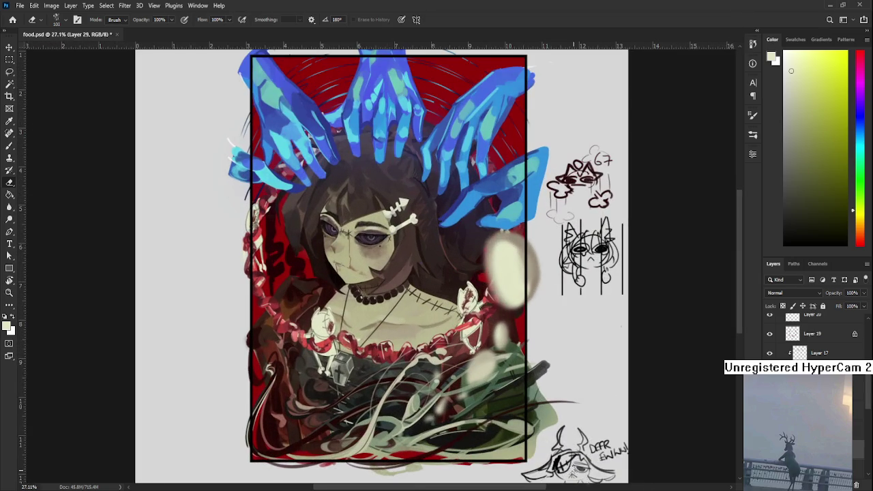
scroll(377, 253, down, 1)
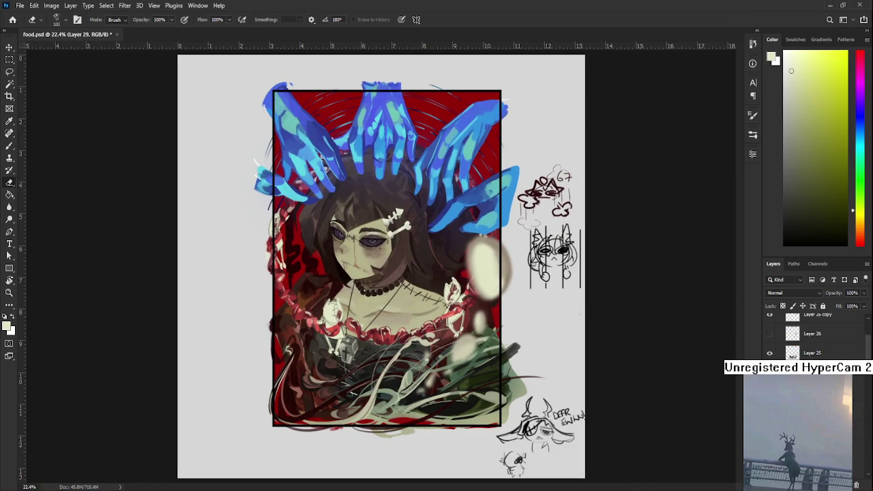
key(alt+bracketleft)
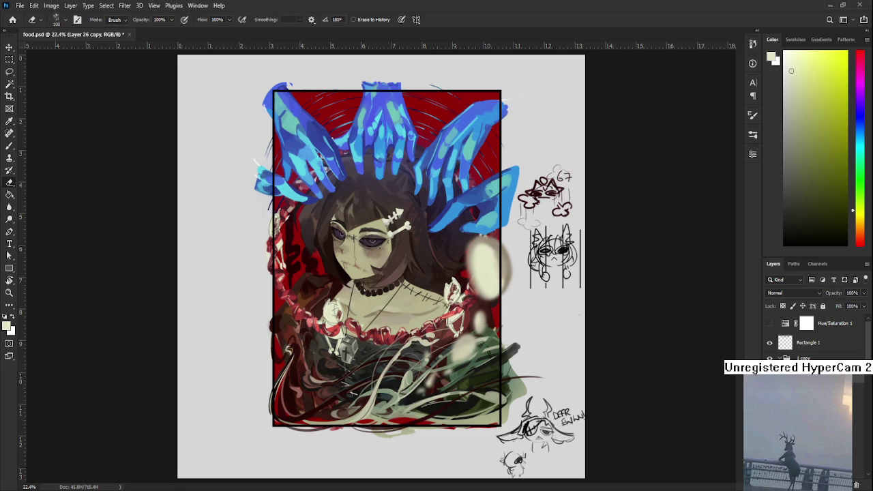
key(alt+bracketleft)
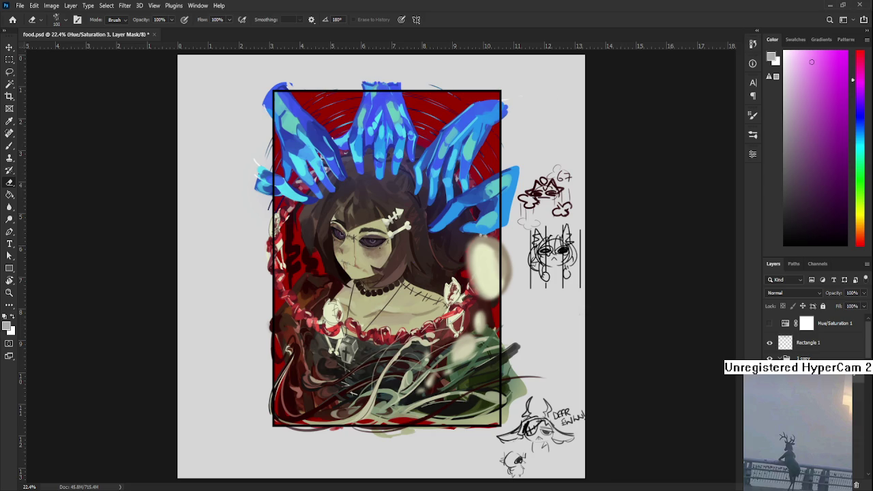
key(alt+bracketleft)
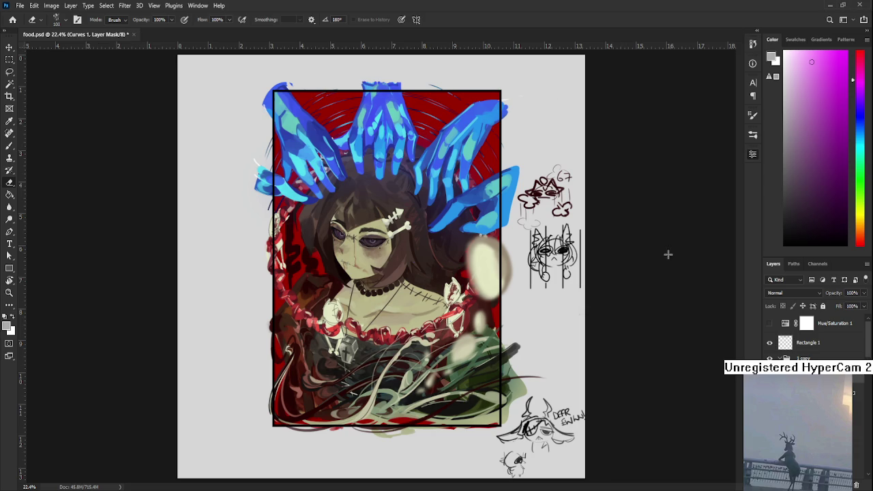
key(ctrl+comma)
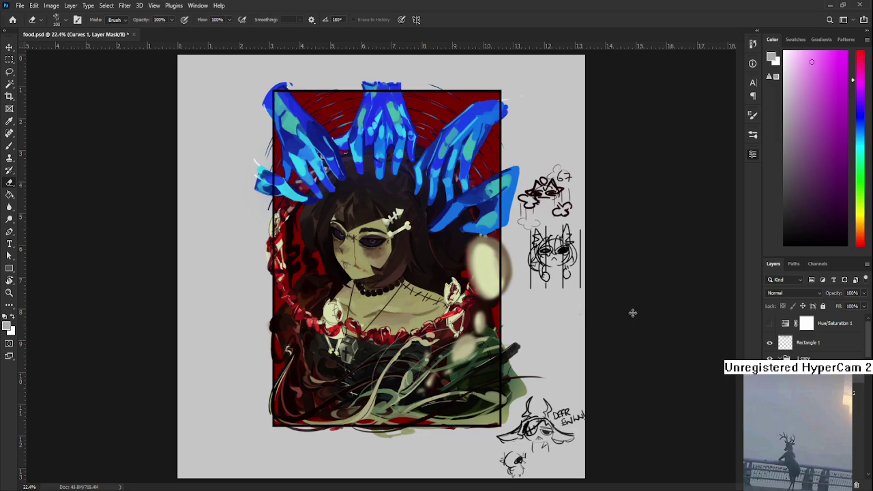
key(ctrl+comma)
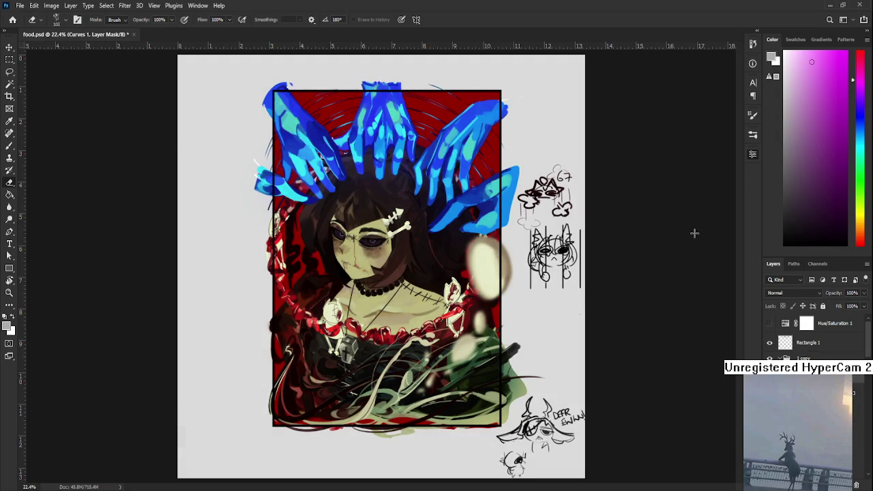
key(ctrl+comma)
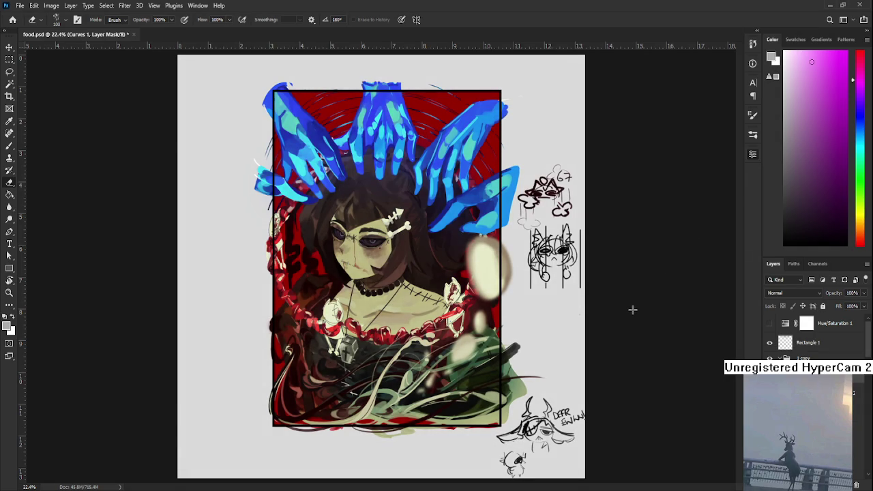
key(ctrl+comma)
key(ctrl+comma)
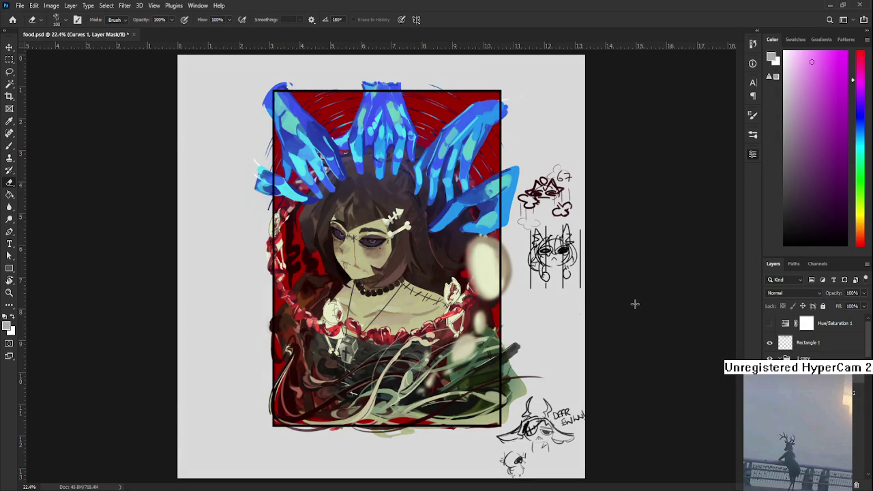
key(ctrl+comma)
key(ctrl+comma)
key(ctrl+comma)
key(ctrl+comma)
key(ctrl+comma)
key(ctrl+comma)
key(ctrl+comma)
key(ctrl+comma)
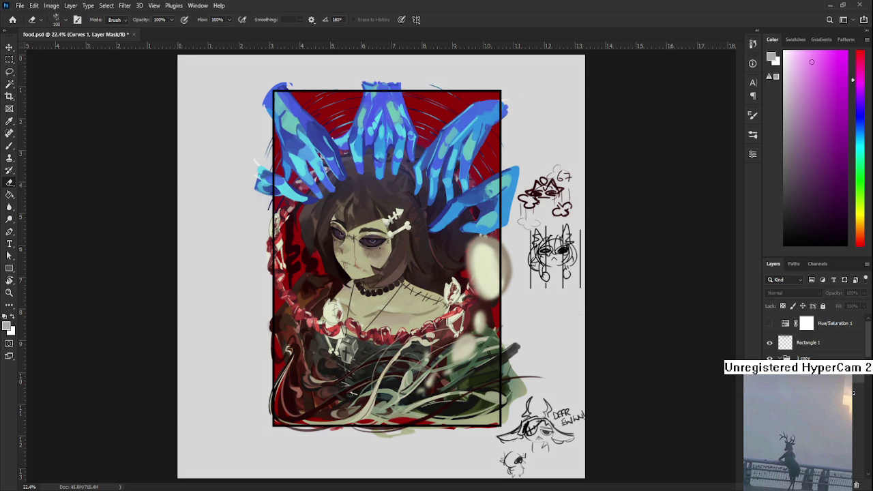
key(ctrl+comma)
key(ctrl+comma)
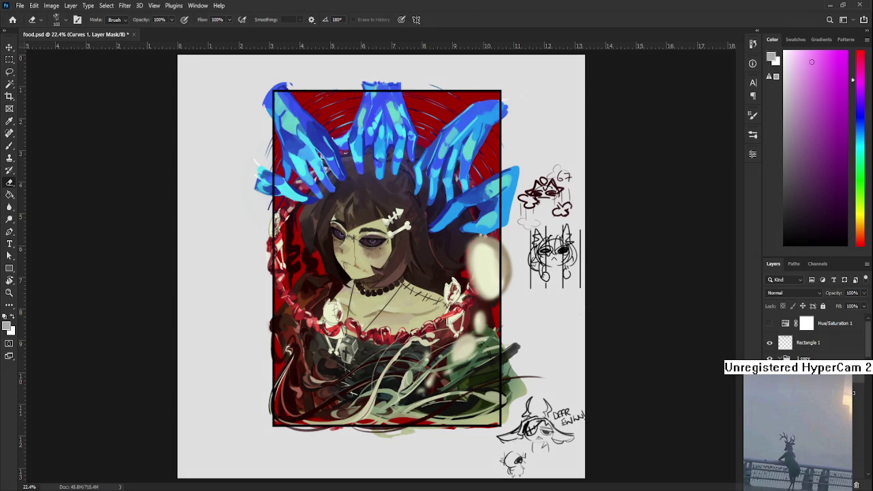
key(ctrl+comma)
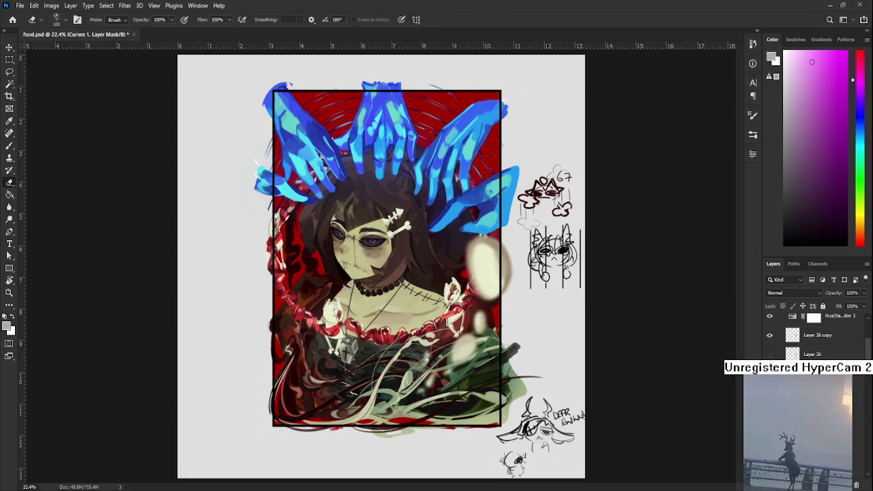
key(ctrl+comma)
key(ctrl+comma)
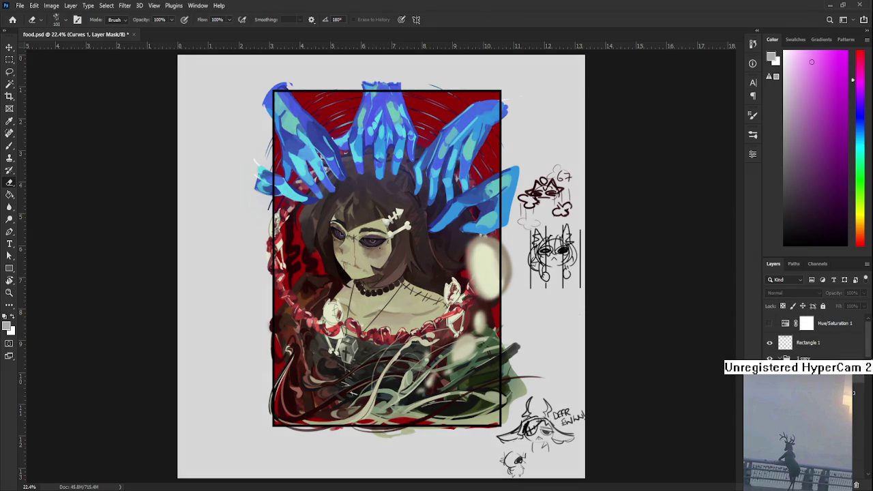
scroll(791, 334, down, 5)
Make Layer 9 the working layer and switch to the Brush
click(789, 328)
key(ctrl+comma)
key(ctrl+comma)
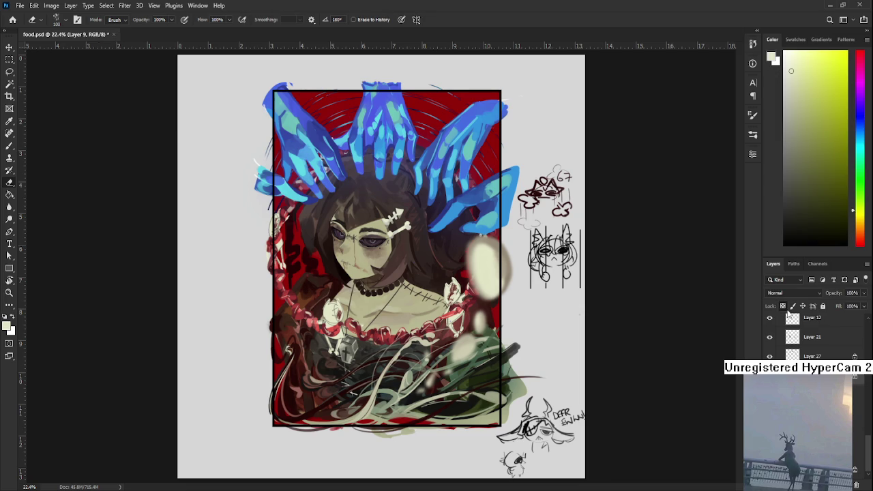
key(ctrl+comma)
key(r)
Sample a dark red-black from the artwork and zoom out to see the whole canvas
key(ctrl+comma)
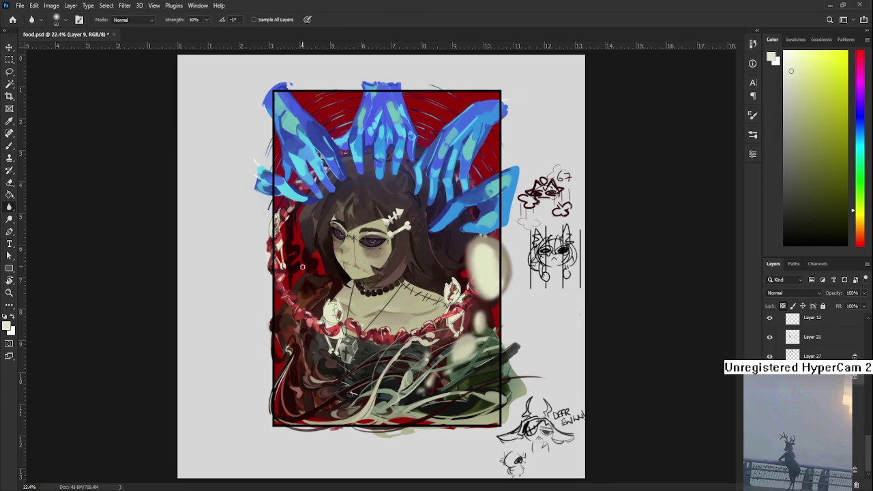
key(b)
key(ctrl+comma)
alt+click(297, 254)
key(ctrl+minus)
key(ctrl+comma)
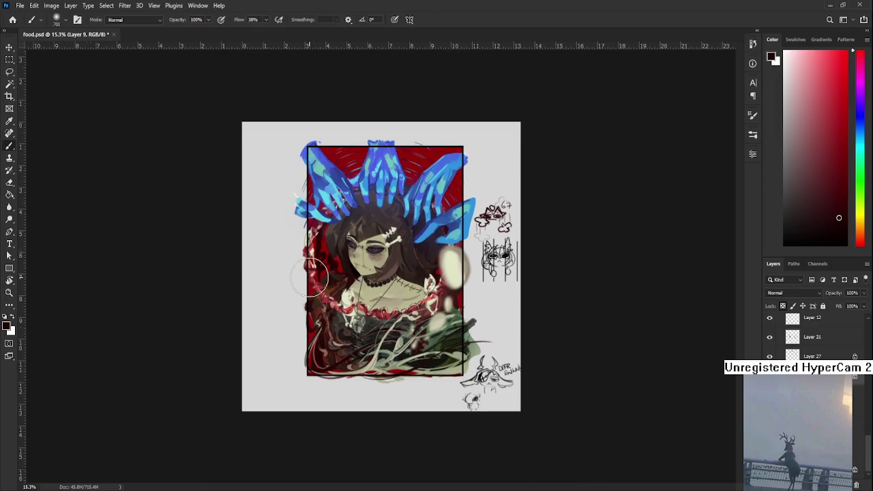
key(ctrl+comma)
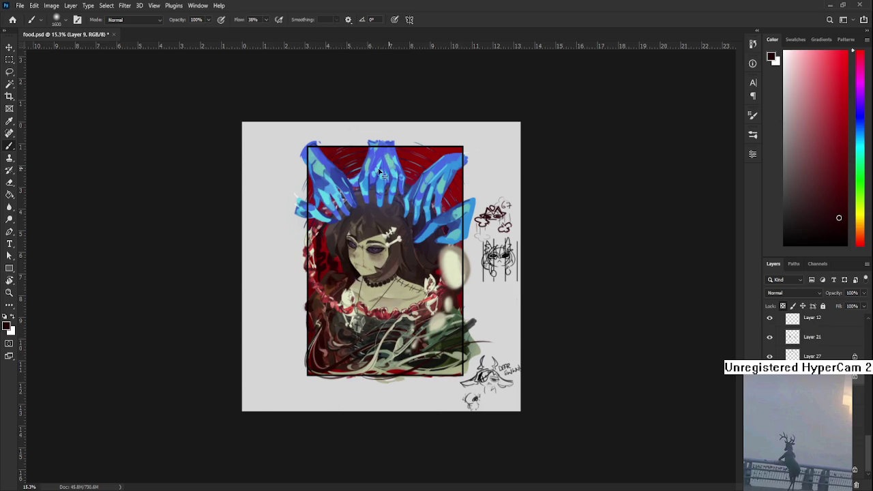
key(e)
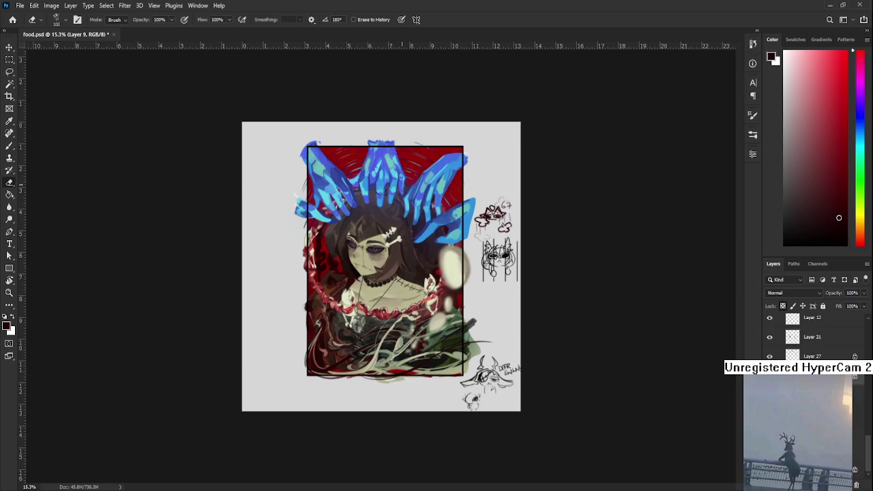
key(b)
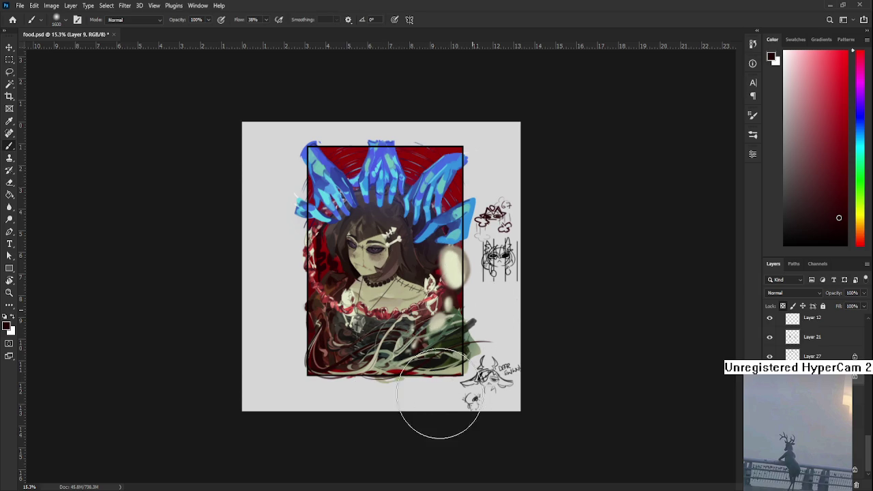
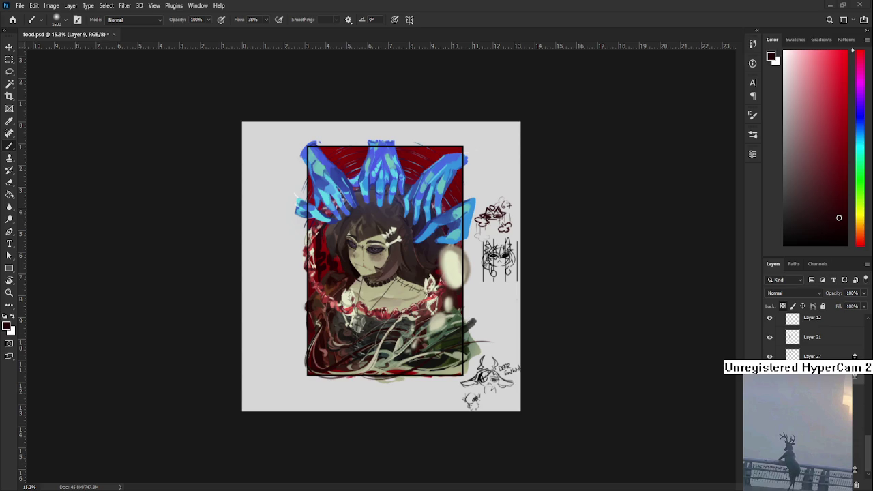
Sample the dark red background and choose a brighter red as the paint colour
scroll(368, 374, up, 3)
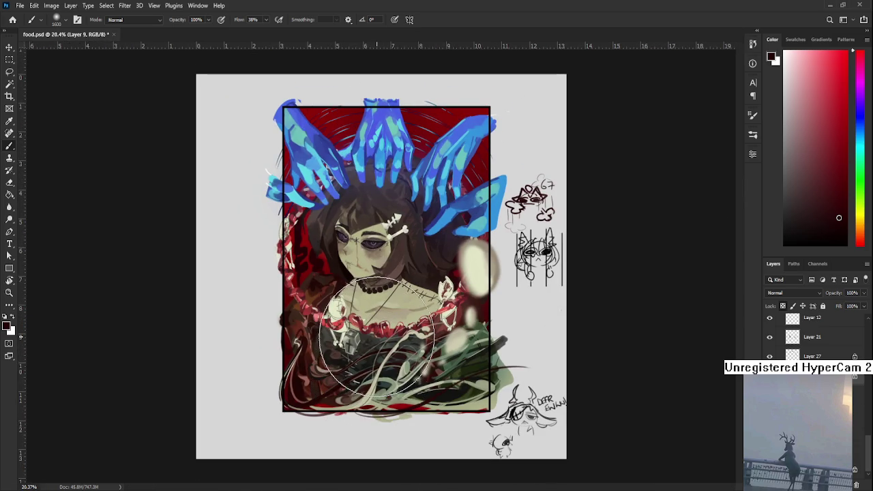
scroll(375, 273, down, 1)
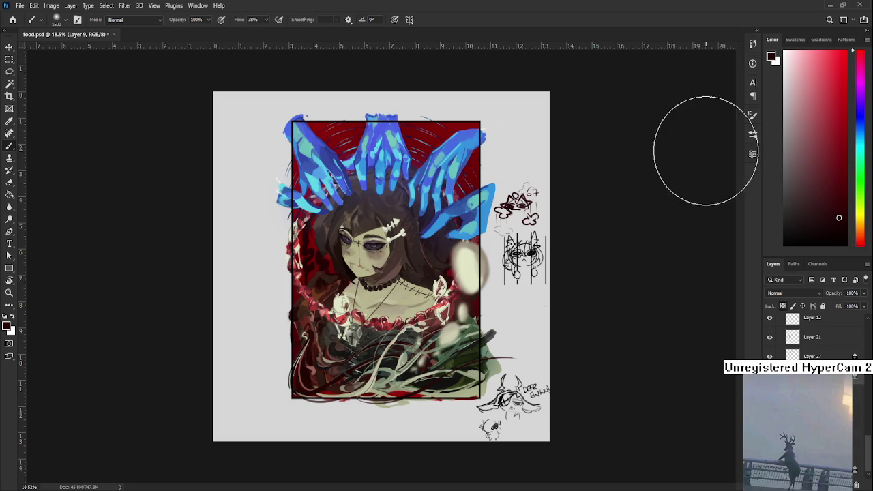
alt+click(331, 123)
click(841, 92)
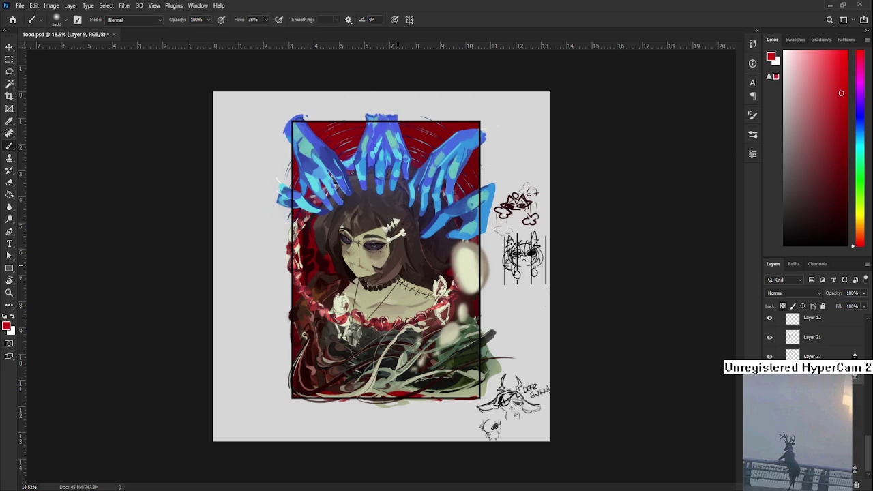
Find Layer 29 in the Layers panel and make it active
scroll(385, 268, up, 2)
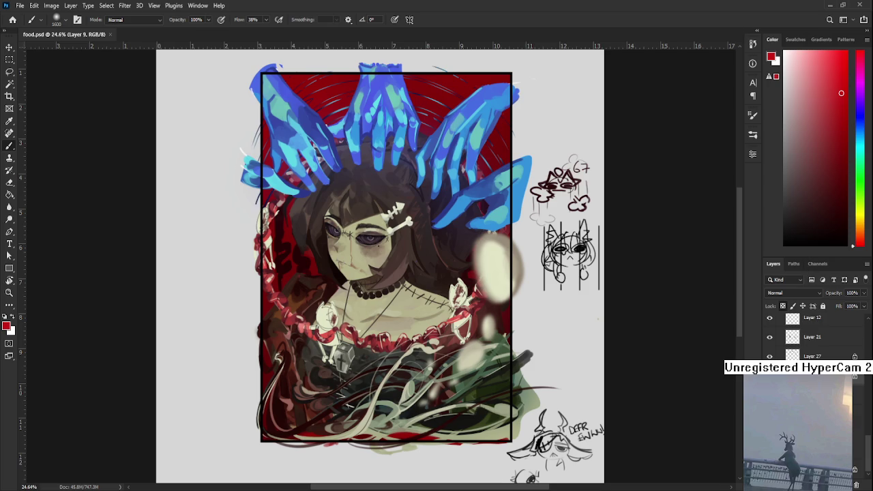
scroll(812, 337, up, 2)
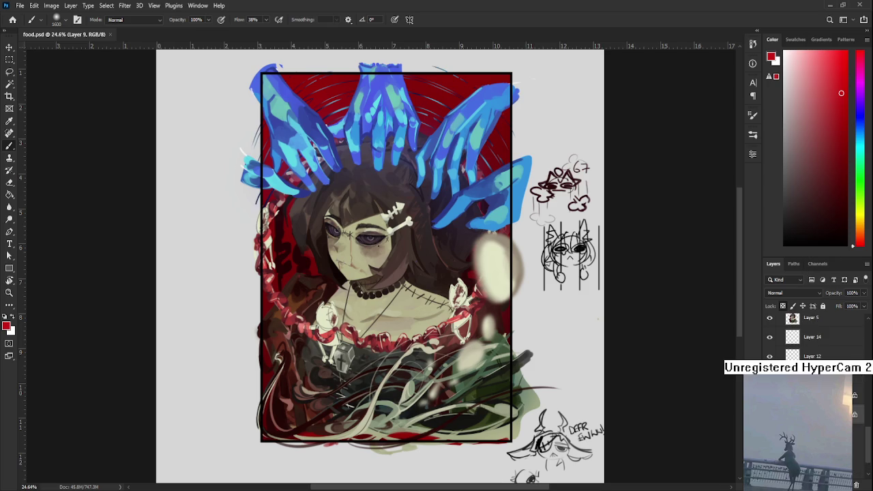
scroll(812, 337, down, 2)
scroll(443, 347, down, 3)
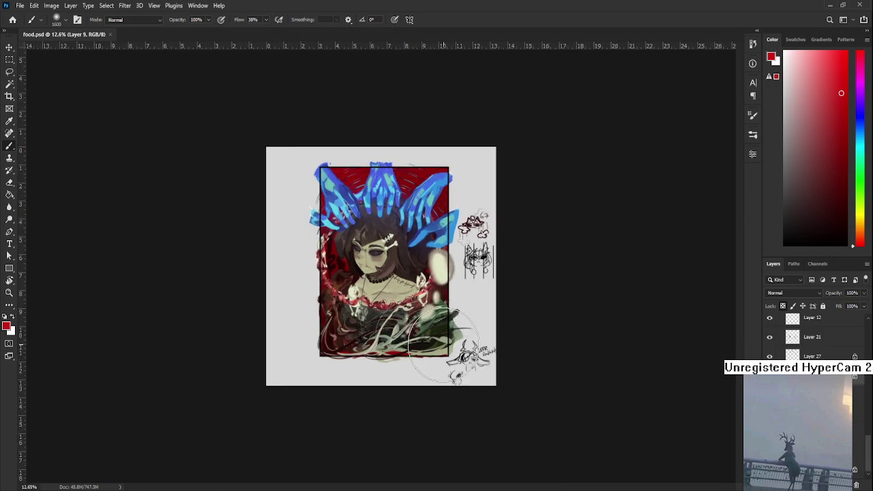
scroll(443, 347, up, 3)
scroll(450, 362, up, 1)
scroll(464, 382, down, 1)
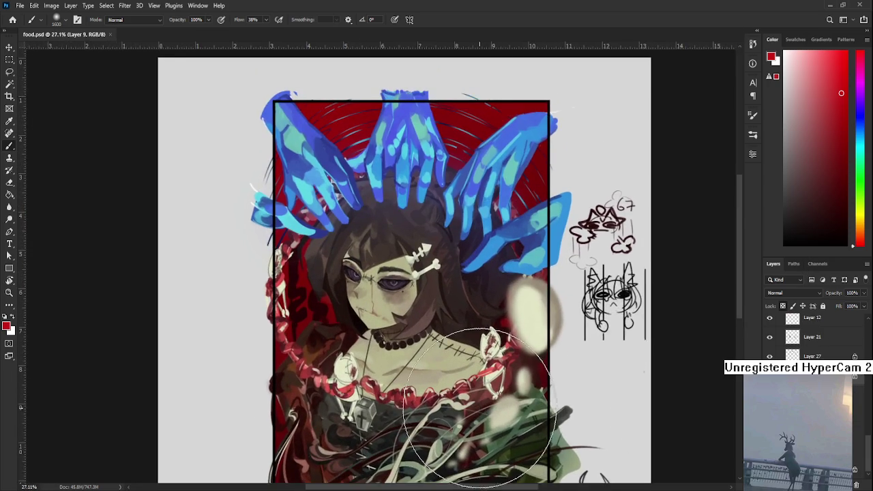
scroll(478, 403, down, 1)
scroll(477, 407, down, 2)
scroll(470, 402, down, 2)
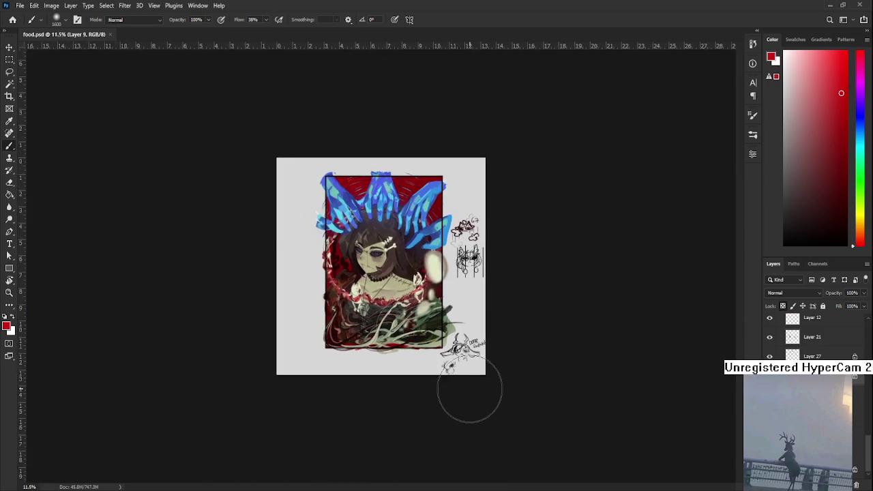
scroll(466, 384, up, 2)
scroll(464, 381, up, 2)
scroll(460, 375, down, 1)
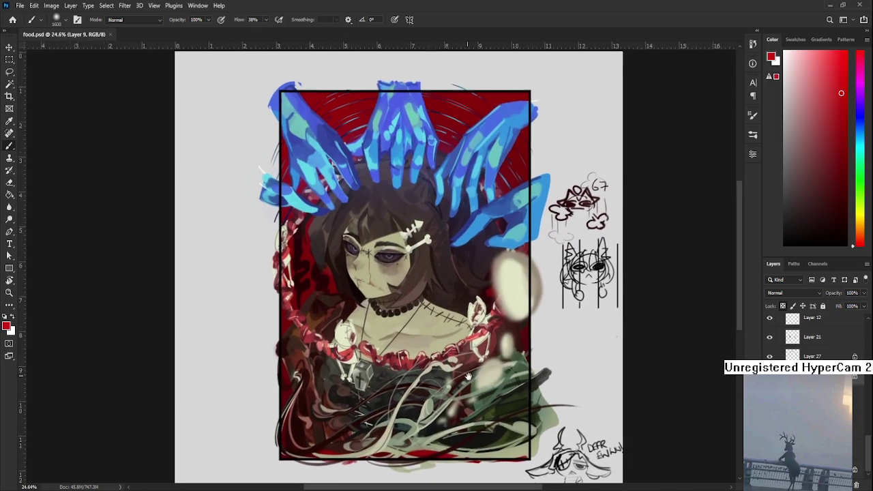
scroll(460, 375, up, 2)
scroll(409, 335, up, 1)
scroll(791, 337, up, 2)
scroll(791, 338, up, 2)
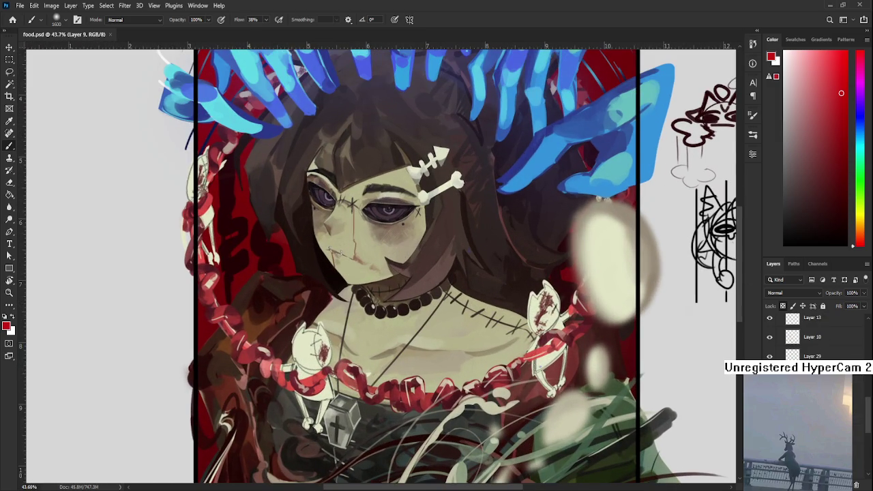
click(769, 356)
Select Layer 29 and lower its opacity to 59%
click(769, 356)
click(818, 355)
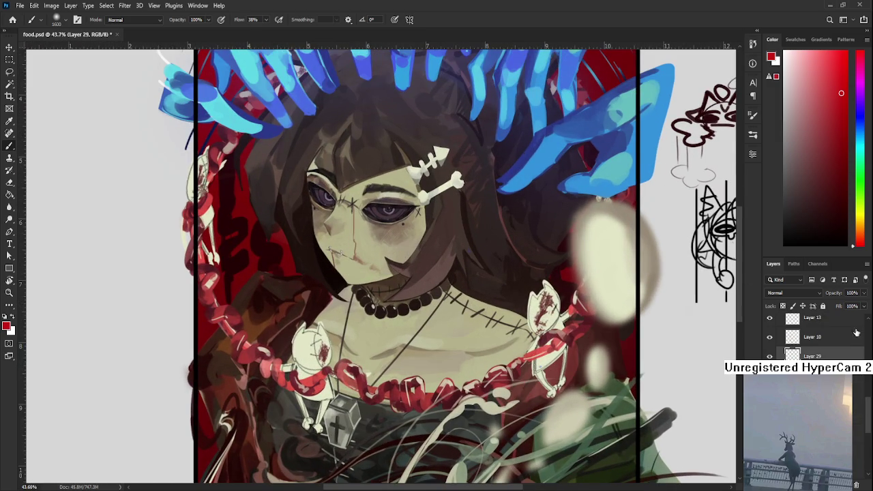
mouse_move(864, 296)
mouse_down()
mouse_move(842, 308)
mouse_move(852, 308)
mouse_up()
Toggle the Curves 1 layer to brighten the chest, then select Layer 26 copy
scroll(565, 361, down, 5)
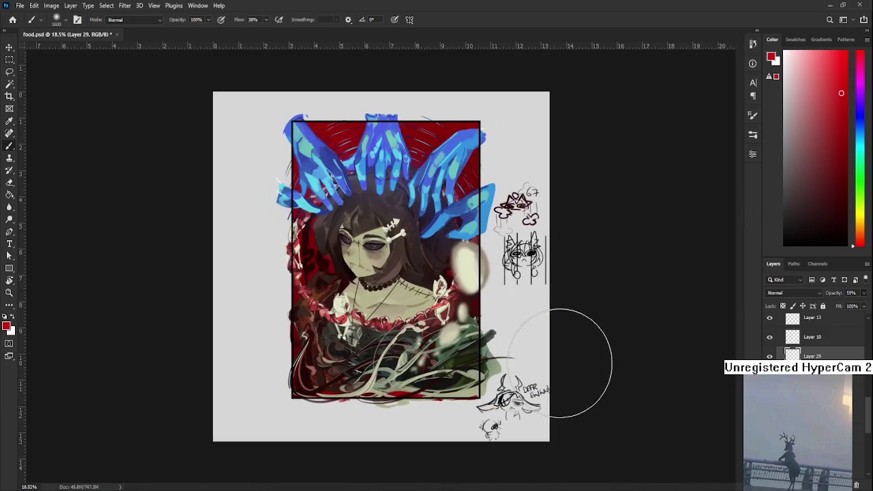
scroll(870, 383, up, 2)
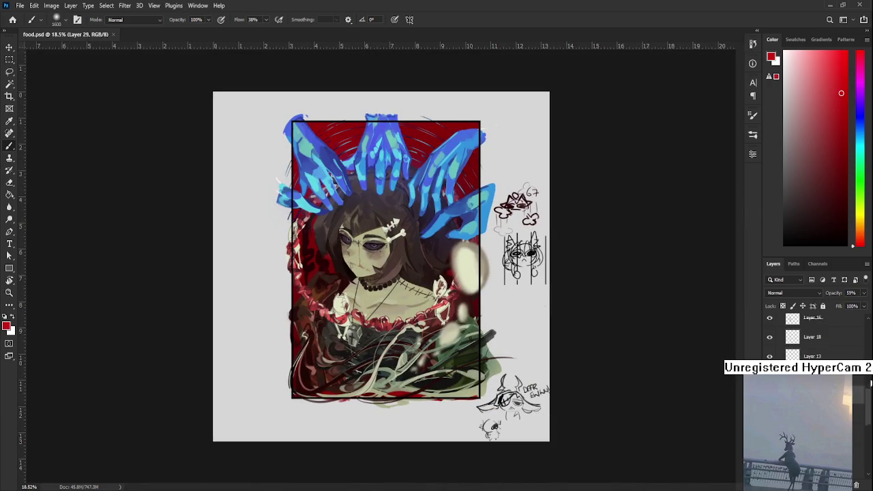
scroll(866, 352, up, 3)
click(769, 381)
click(806, 380)
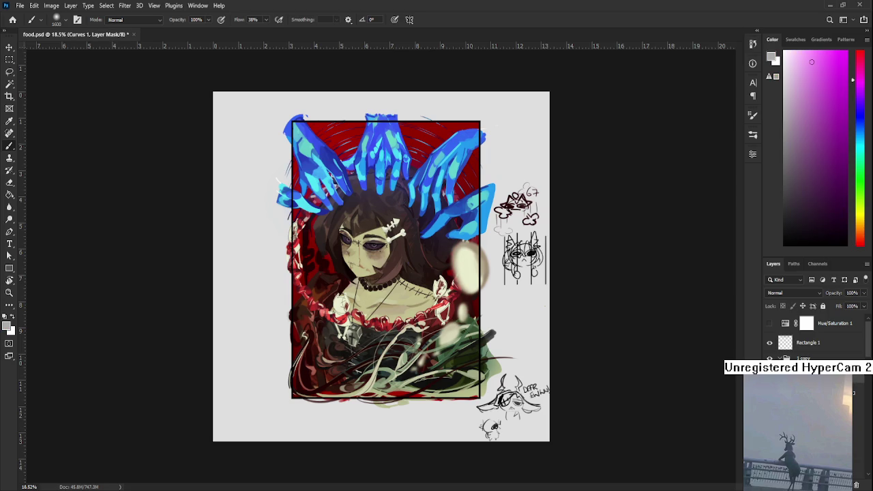
click(807, 399)
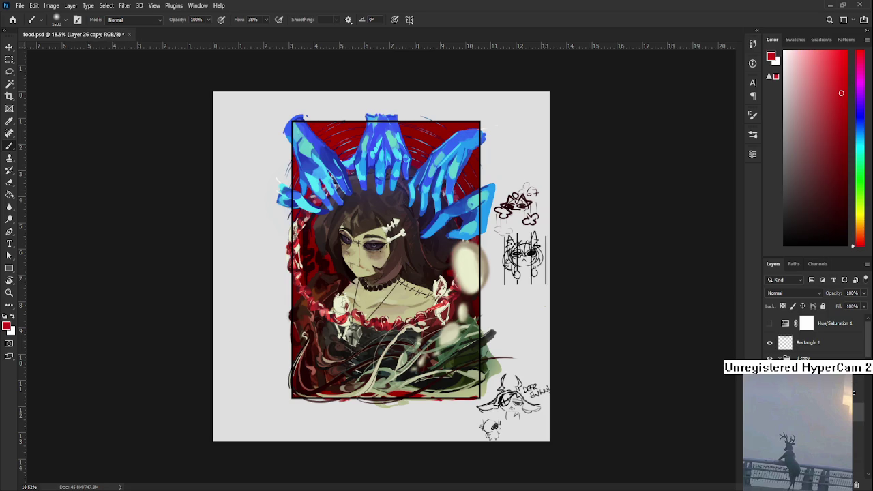
scroll(671, 297, up, 2)
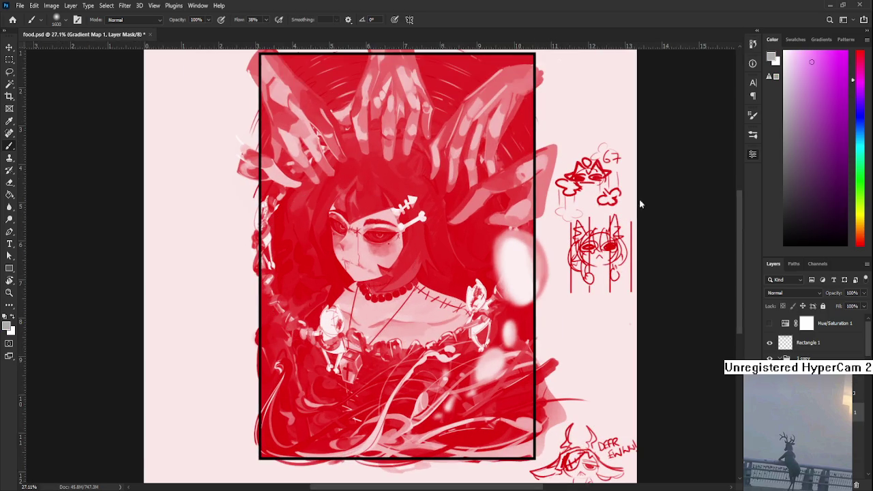
Cycle the gradient map through green-yellow and blue-cyan colour grade variants
key(i)
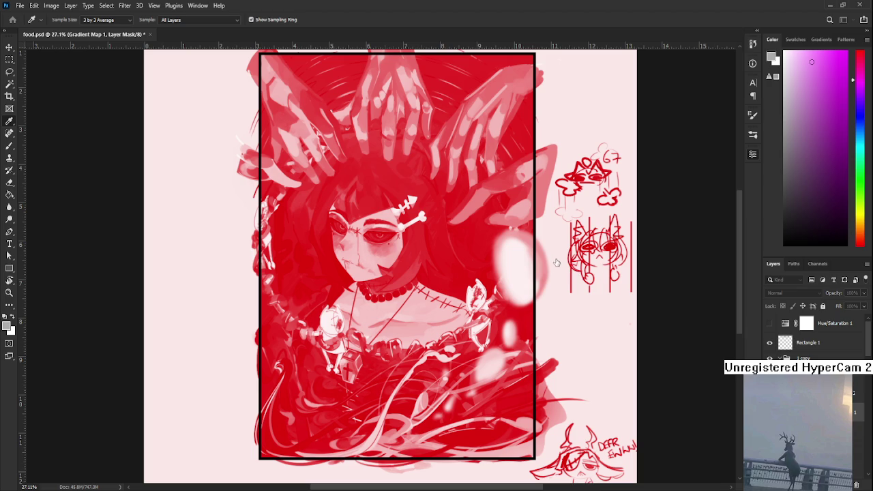
key(ctrl+i)
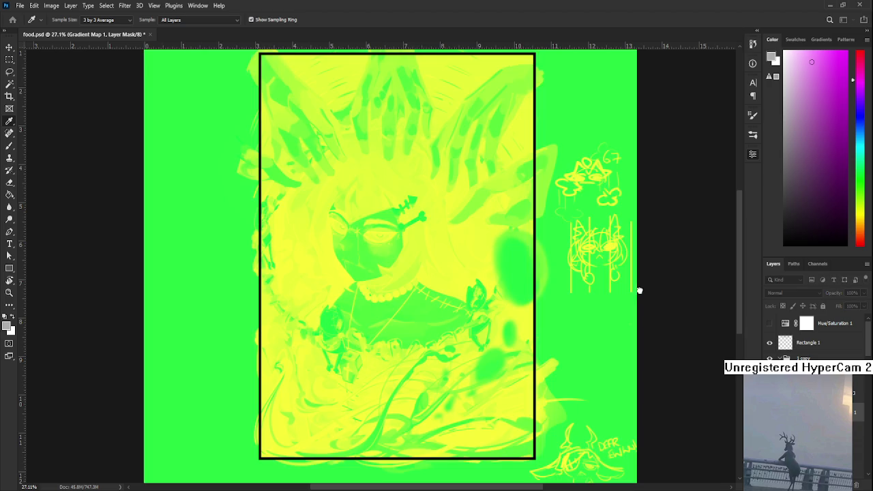
key(ctrl+i)
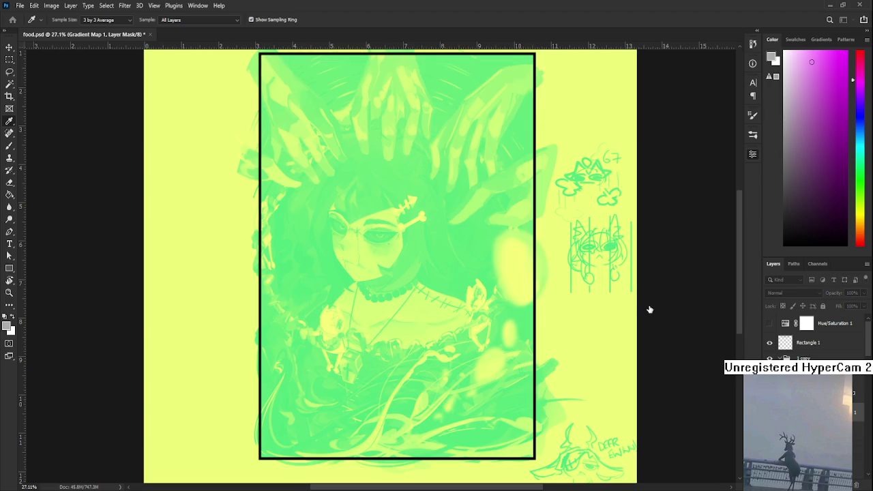
key(ctrl+i)
key(ctrl+i)
key(ctrl+i)
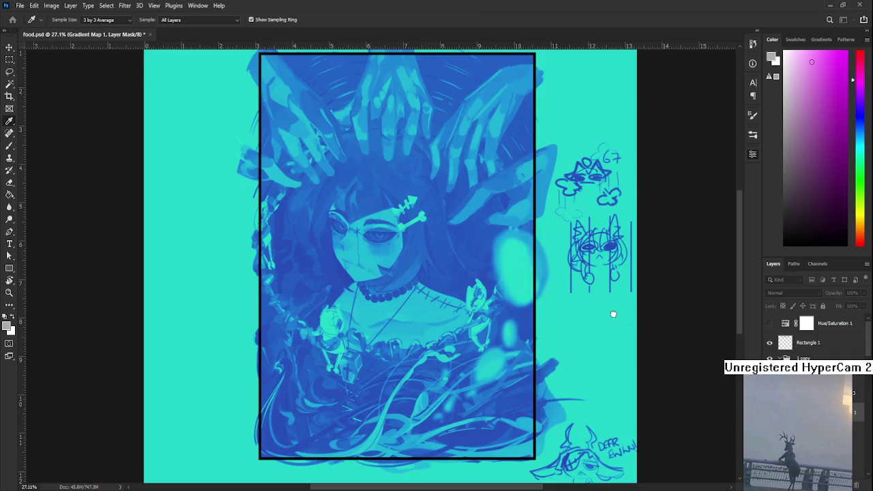
key(ctrl+i)
key(ctrl+i)
key(ctrl+i)
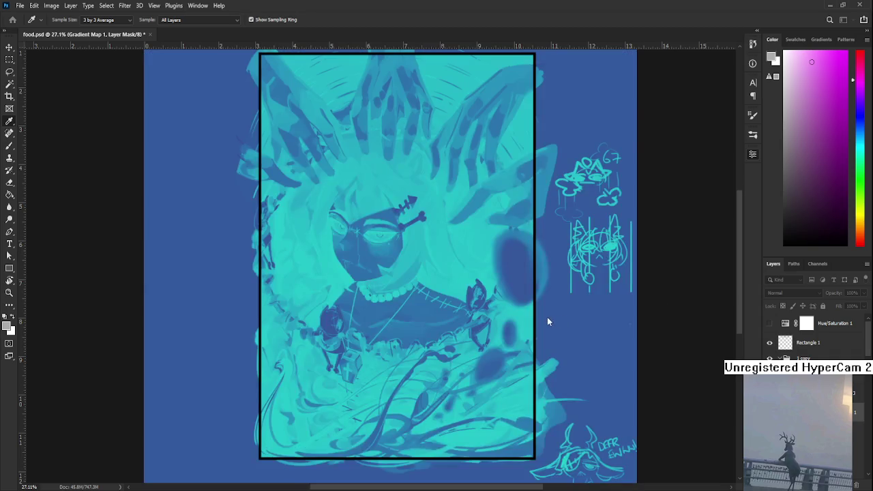
key(ctrl+i)
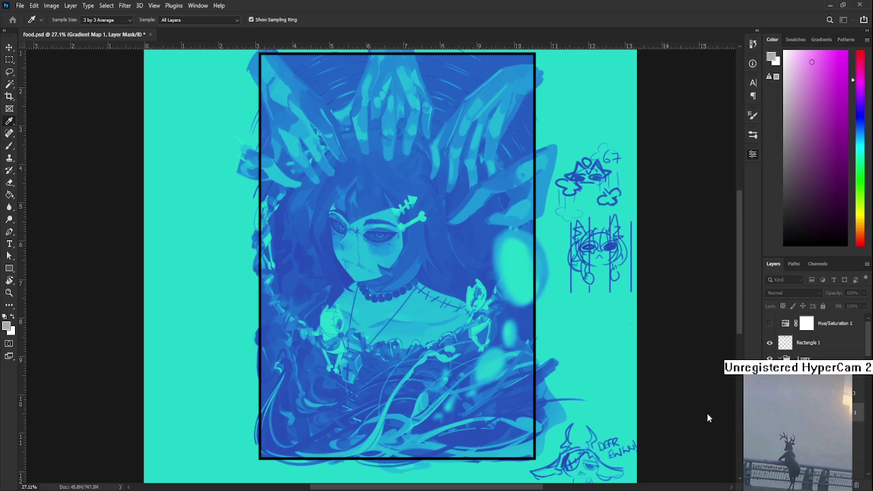
Compare neighbouring variants with undo and redo, ending on the deeper cyan-blue tint
key(ctrl+z)
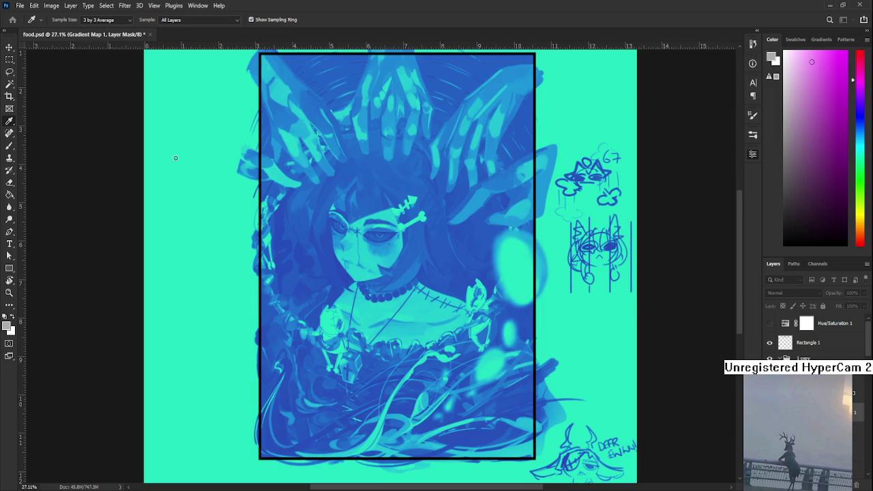
key(ctrl+z)
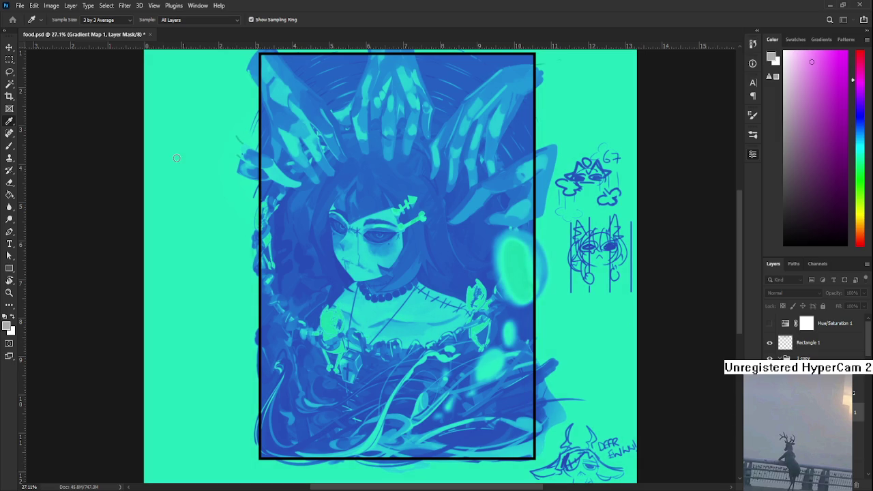
key(ctrl+shift+z)
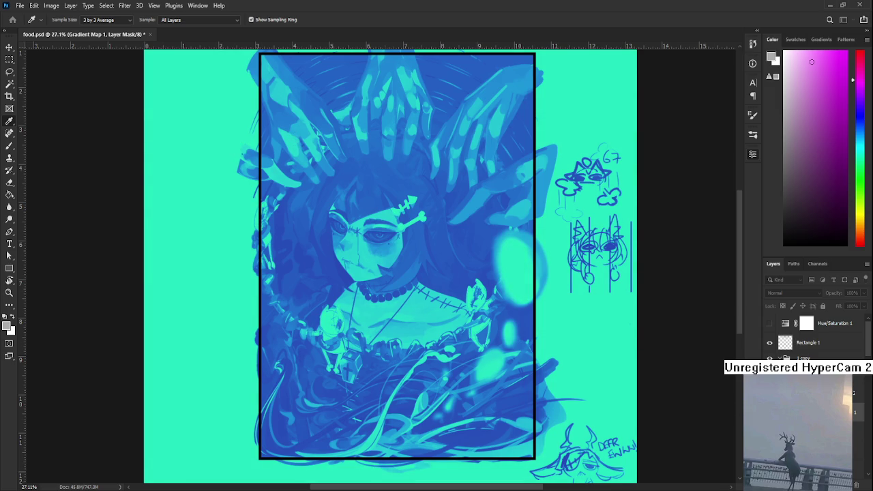
key(ctrl+z)
key(ctrl+shift+z)
key(ctrl+z)
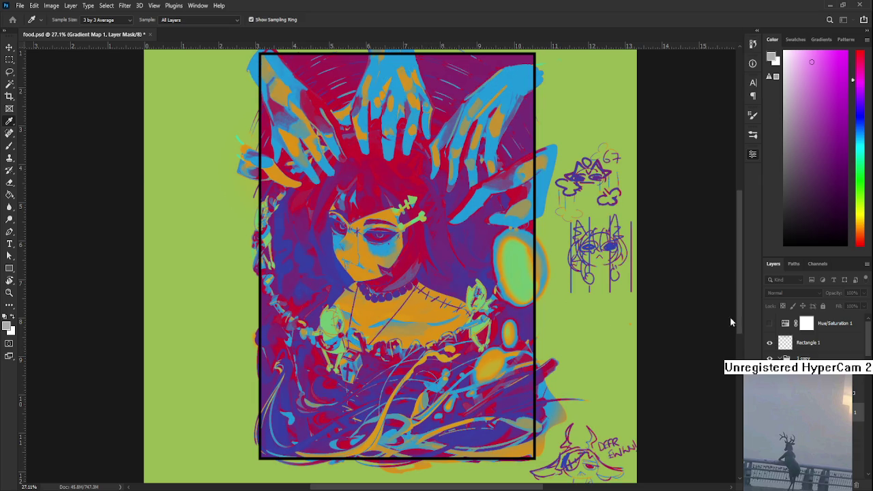
Switch to the Brush tool
key(b)
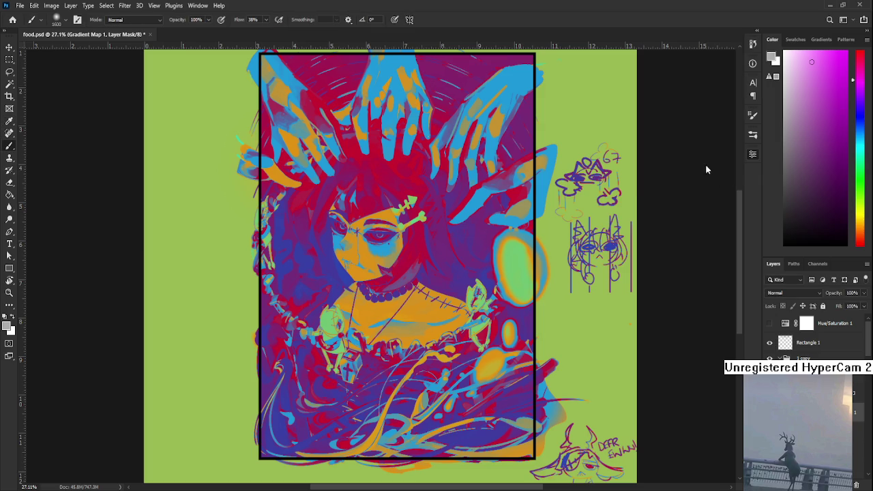
Preview the Darker Color, Color Dodge, Lighter Color, Hard Light and Exclusion blend modes
click(808, 293)
scroll(809, 293, down, 6)
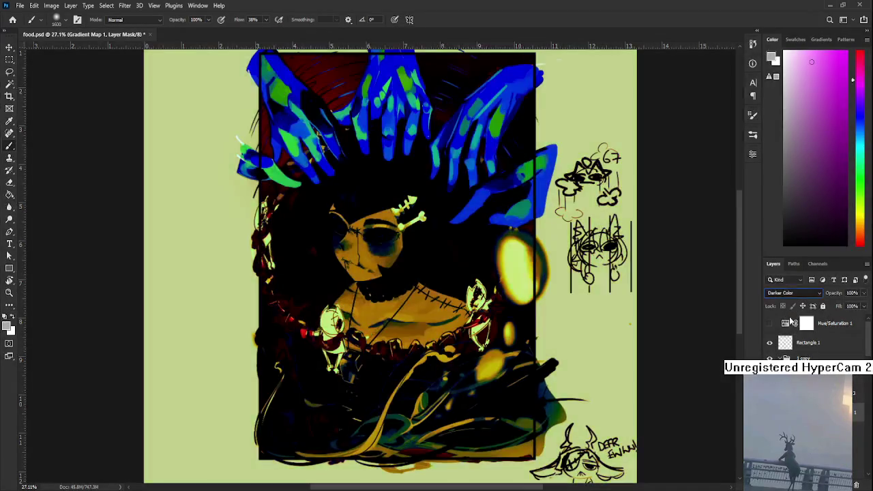
key(Down)
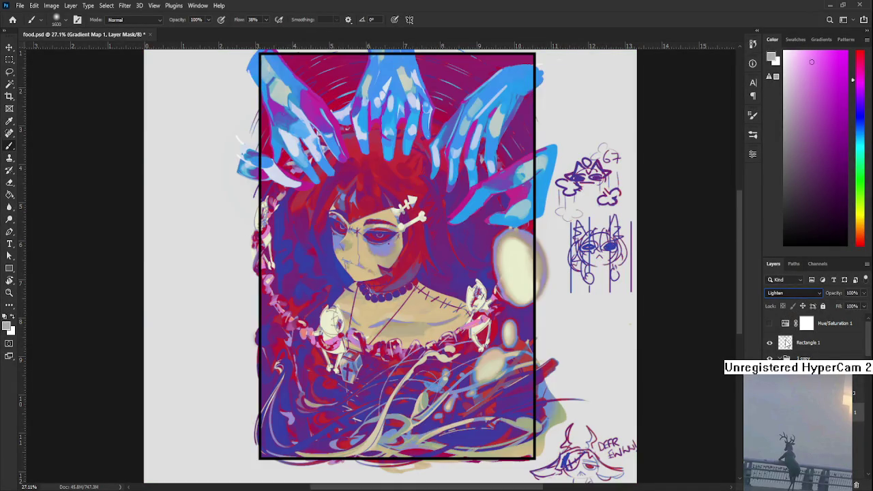
key(Down)
key(Down)
key(Down)
key(Down)
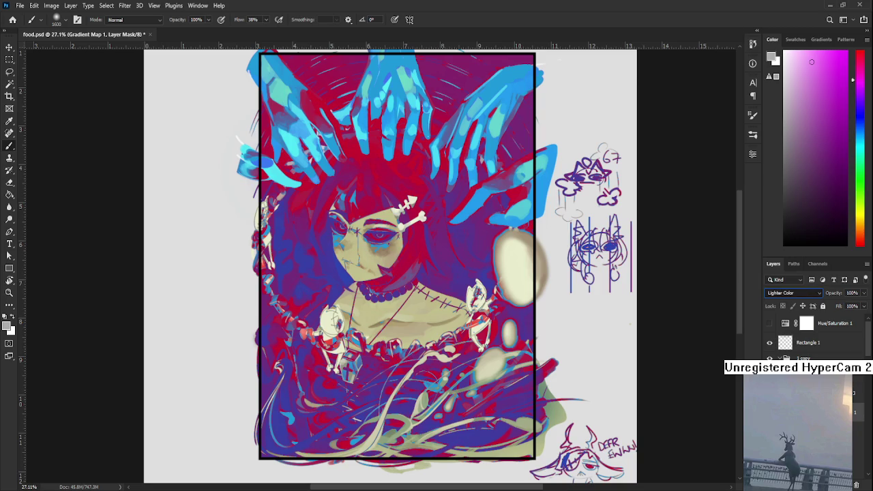
key(Down)
key(Down)
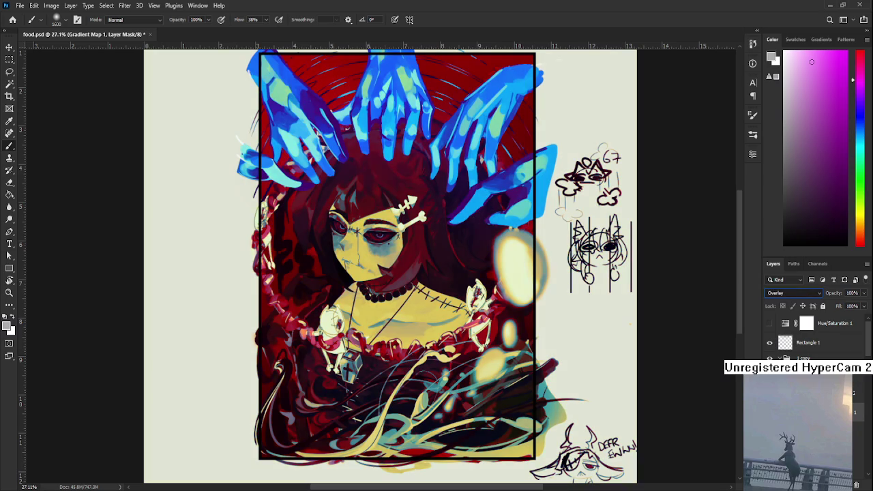
key(Down)
key(Up)
key(Down)
key(Down)
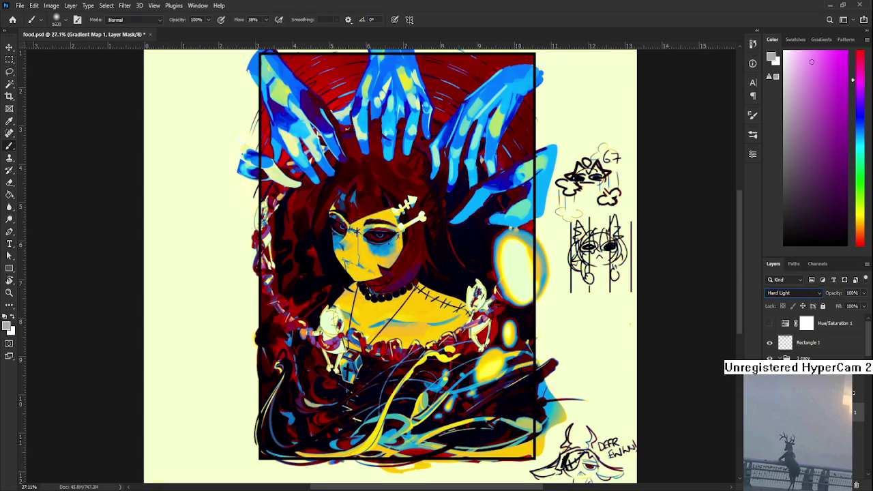
key(Down)
key(Down)
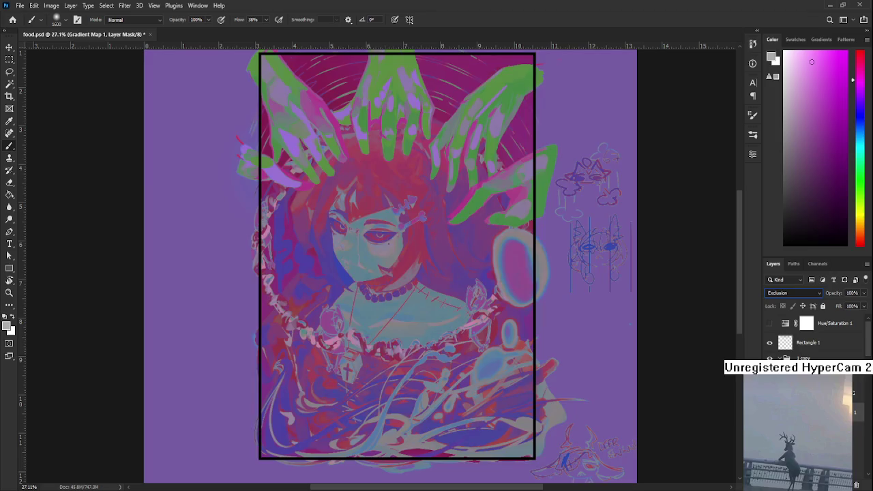
key(Down)
key(Down)
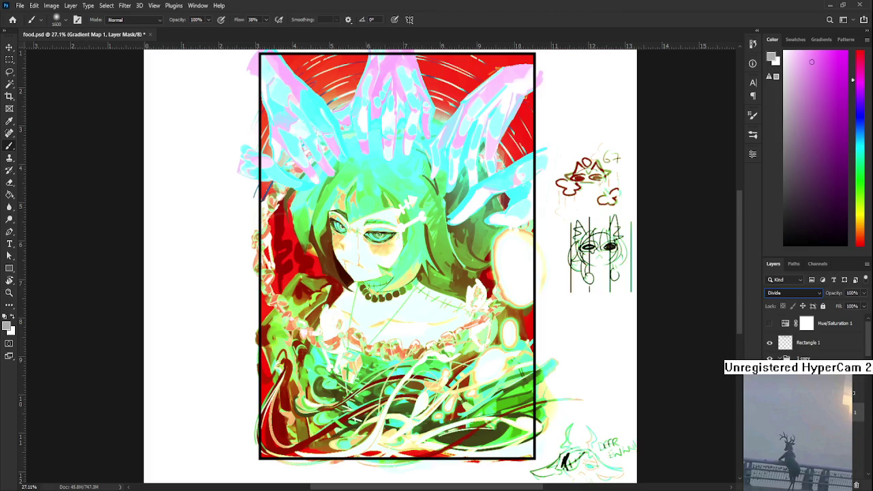
Compare Hue, Color, Saturation, Divide and Vivid Light, settling on Soft Light
key(Down)
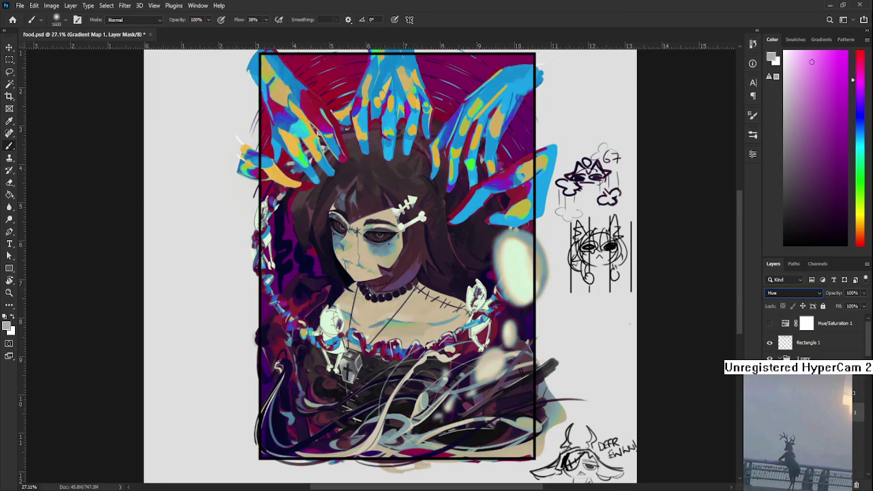
key(Down)
key(Up)
key(Down)
key(Down)
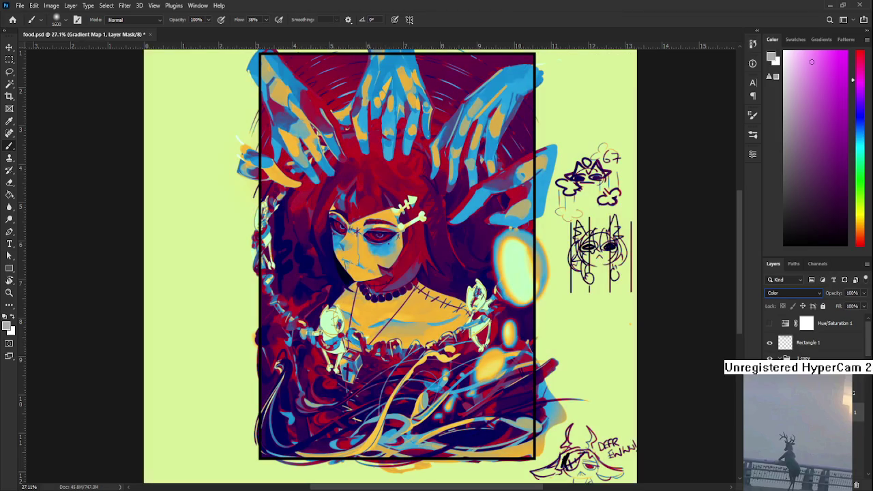
key(Up)
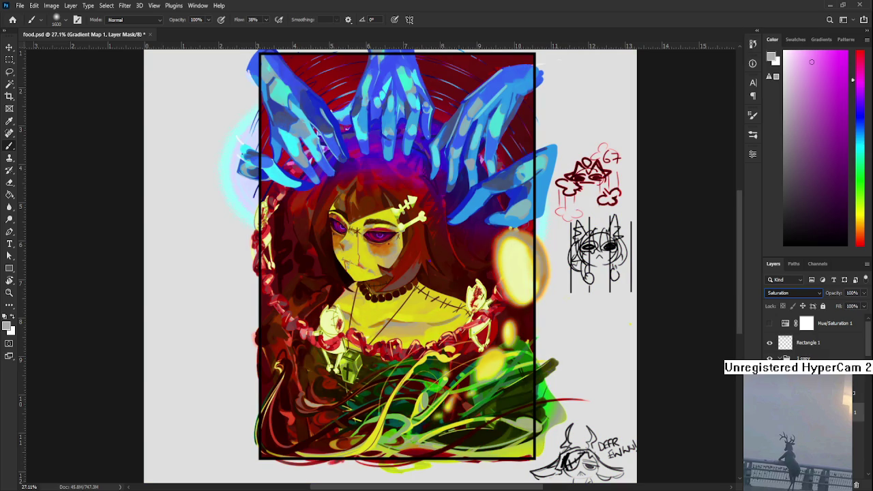
key(Up)
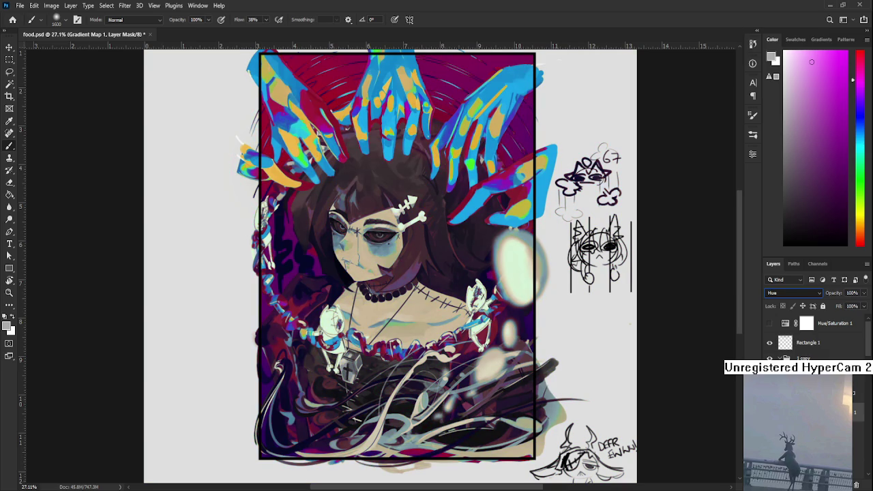
key(Up)
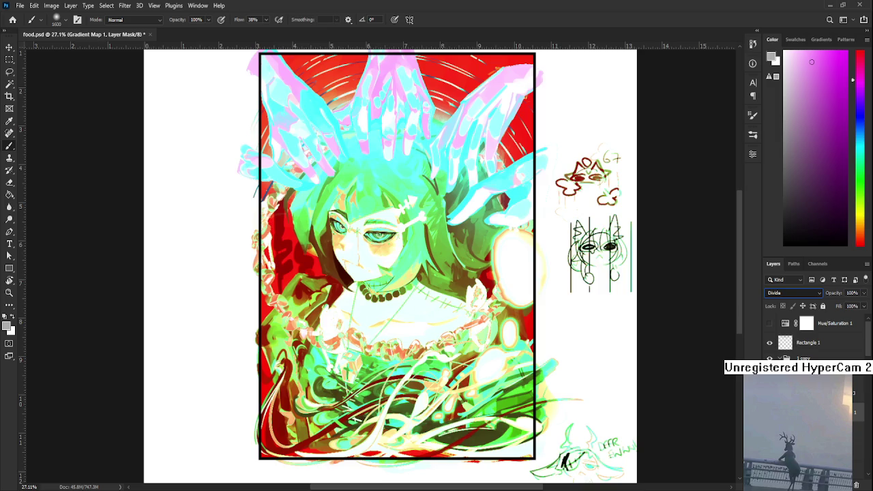
key(Up)
key(Up)
key(Up)
key(Up)
key(Up)
key(Up)
key(Up)
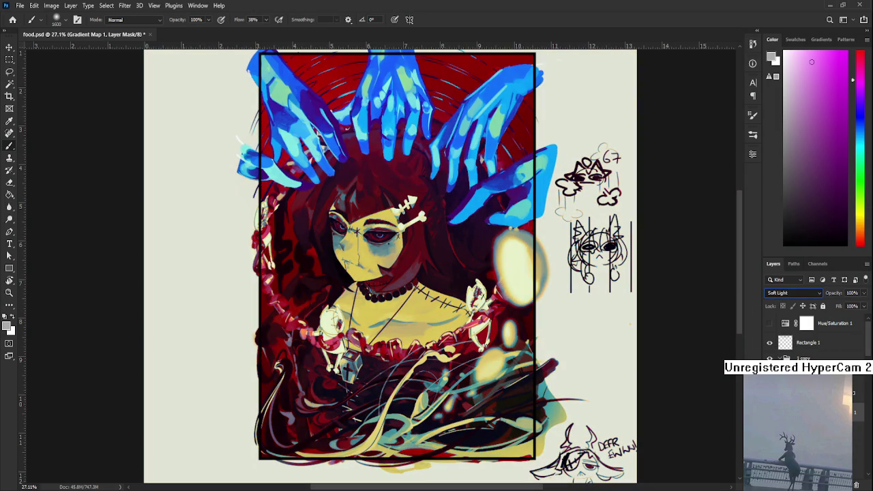
key(Down)
key(Down)
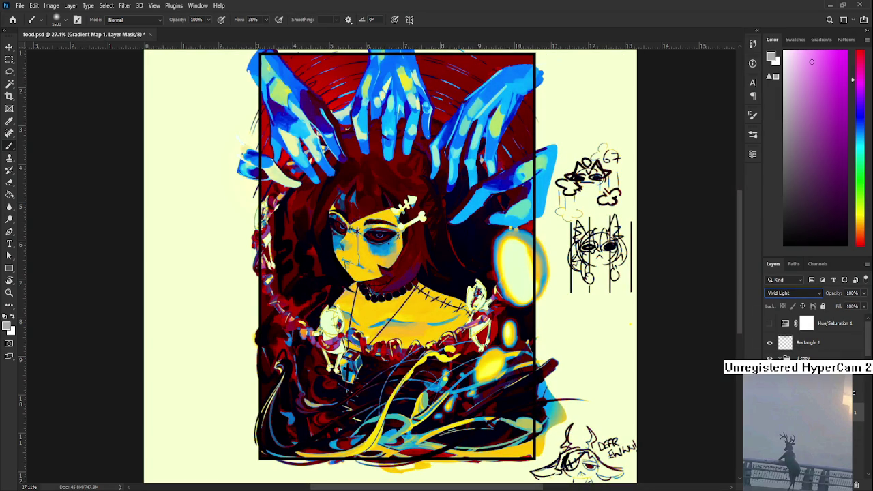
key(Up)
key(Up)
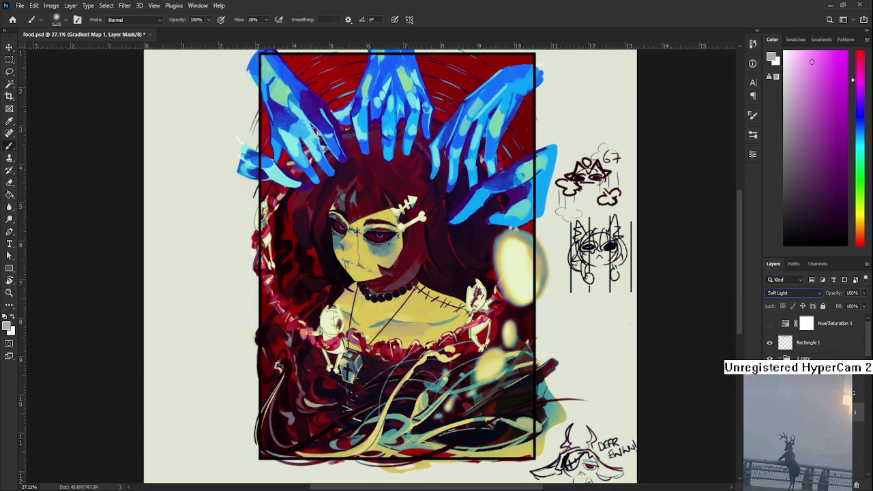
Preview a range of blend modes on the Rectangle 1 grading layer
text(5215)
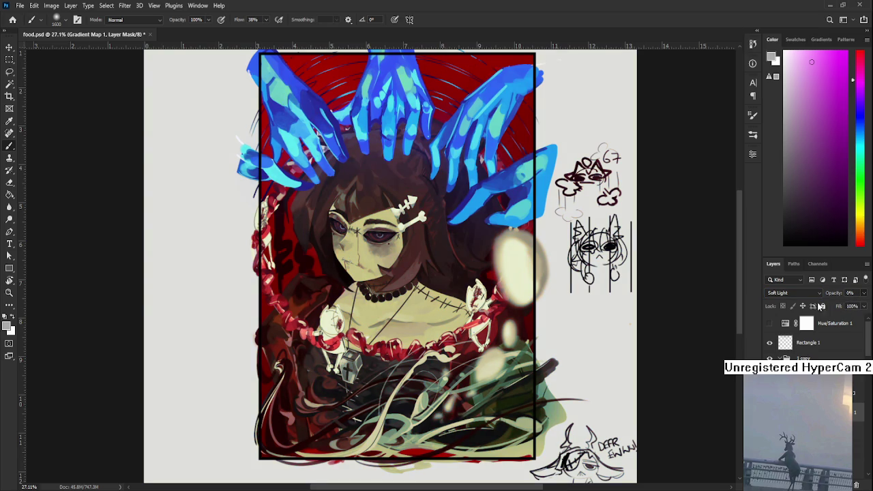
text(3)
text(8)
text(5)
text(0)
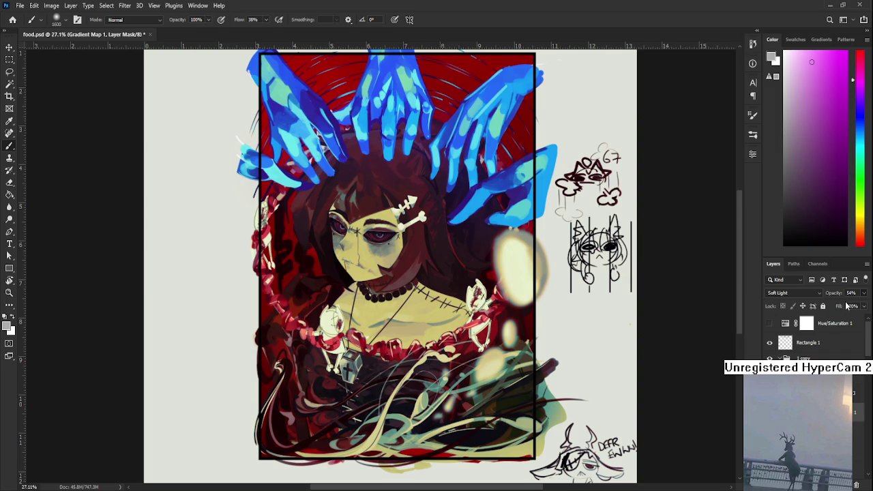
scroll(798, 295, up, 9)
scroll(802, 298, down, 2)
scroll(798, 306, down, 1)
scroll(791, 327, down, 3)
scroll(786, 357, down, 1)
scroll(787, 356, up, 1)
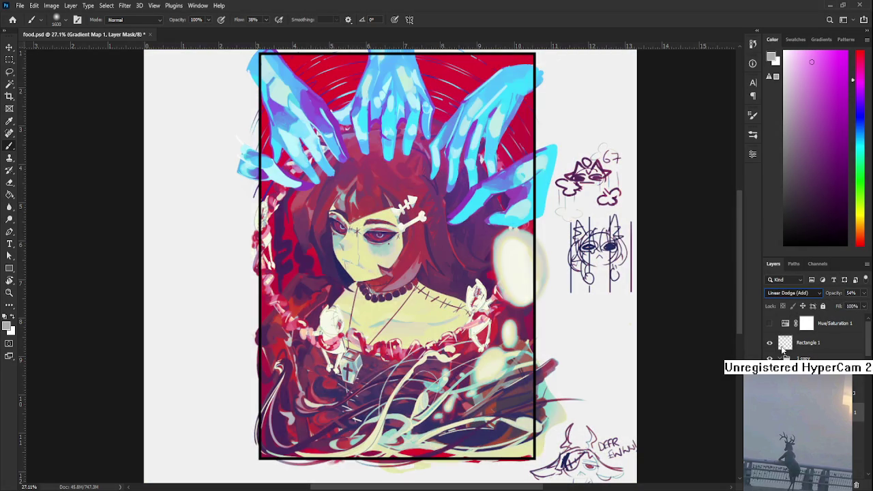
scroll(784, 352, up, 1)
scroll(781, 341, up, 1)
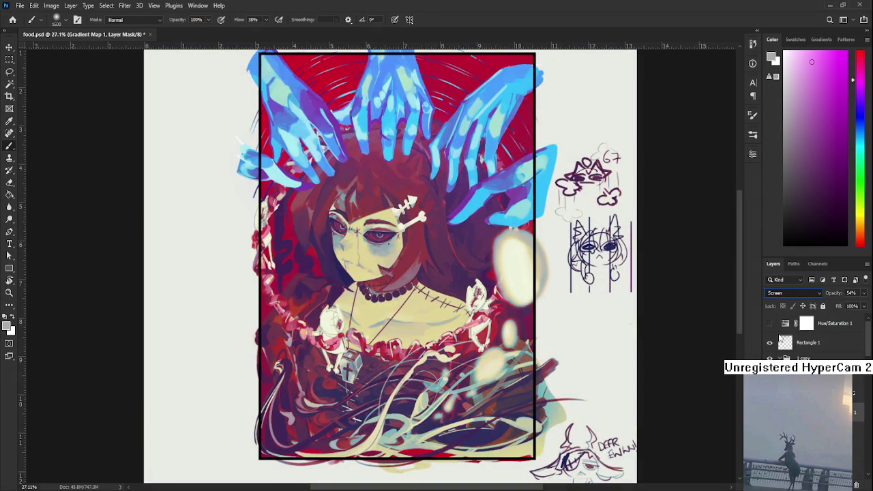
scroll(779, 332, up, 1)
scroll(781, 341, down, 3)
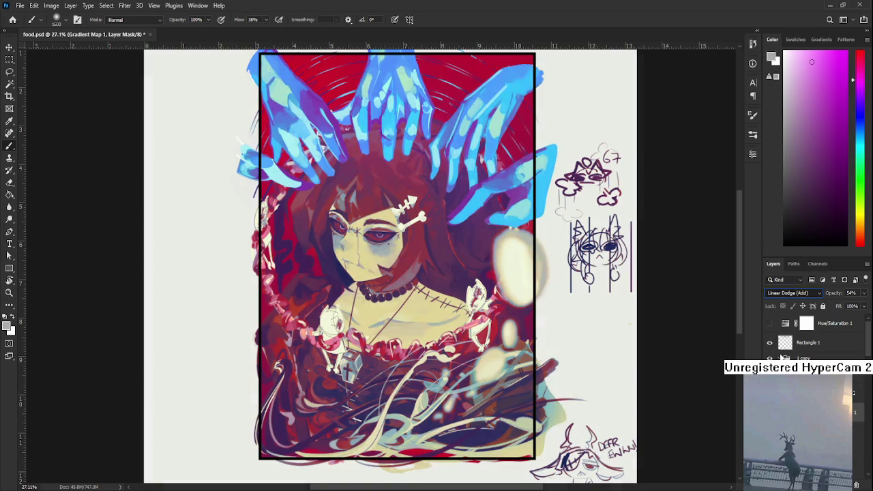
scroll(782, 345, down, 2)
scroll(781, 344, down, 2)
scroll(791, 293, up, 2)
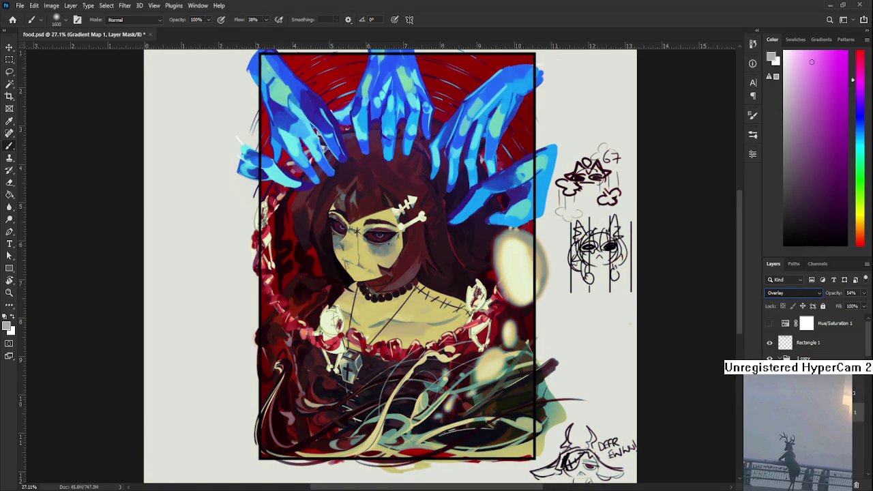
scroll(791, 293, down, 2)
scroll(791, 293, down, 2)
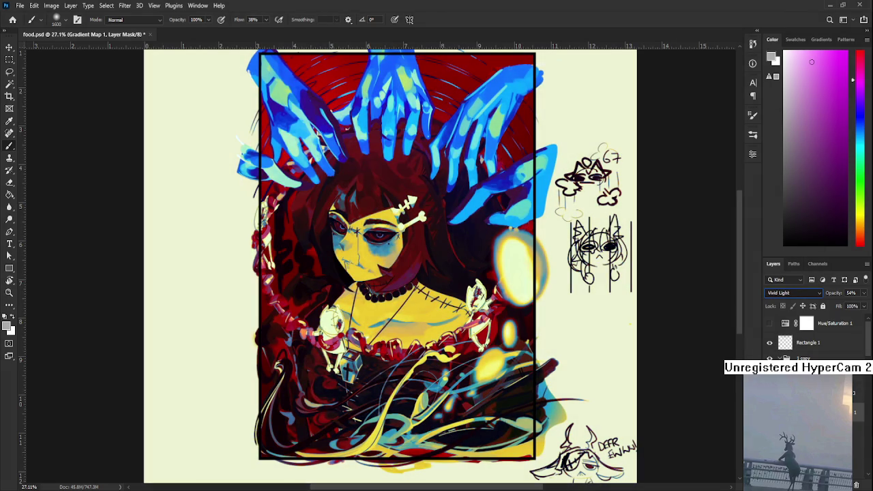
scroll(791, 293, down, 1)
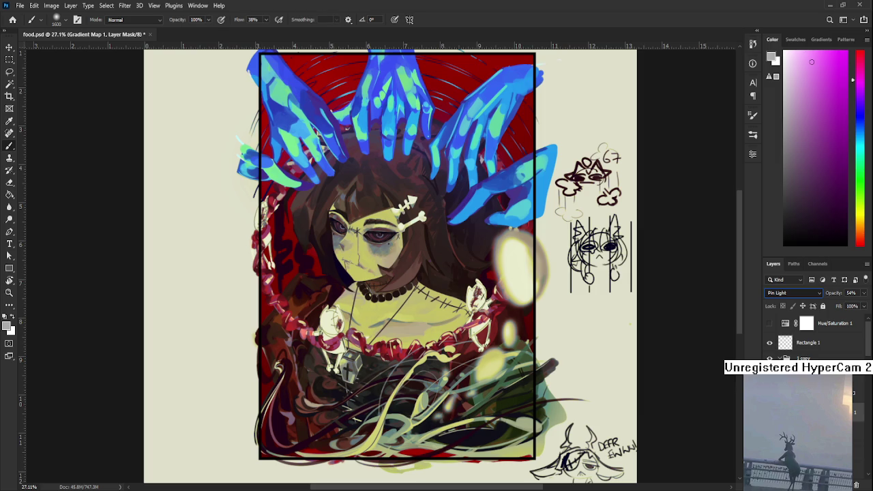
scroll(791, 293, up, 2)
scroll(791, 292, up, 1)
scroll(791, 292, up, 1)
scroll(791, 292, down, 7)
scroll(791, 293, down, 2)
scroll(791, 293, down, 1)
Stop on the Subtract blend mode and drop the layer opacity to 13%
scroll(791, 293, up, 1)
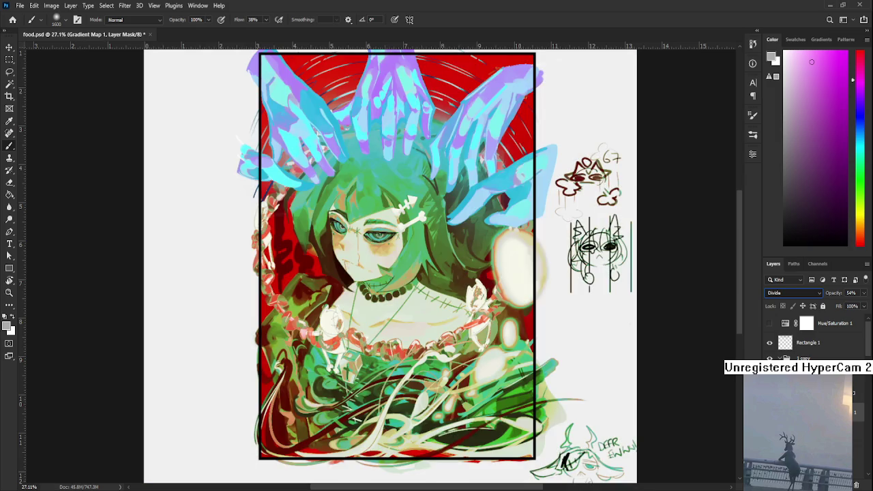
scroll(791, 293, up, 1)
scroll(791, 292, down, 1)
scroll(791, 292, up, 1)
scroll(791, 293, down, 1)
scroll(791, 293, up, 1)
scroll(791, 292, down, 1)
scroll(791, 293, up, 1)
scroll(791, 292, up, 1)
scroll(791, 292, up, 1)
scroll(791, 292, down, 3)
scroll(791, 293, down, 1)
scroll(791, 293, down, 1)
scroll(791, 292, up, 1)
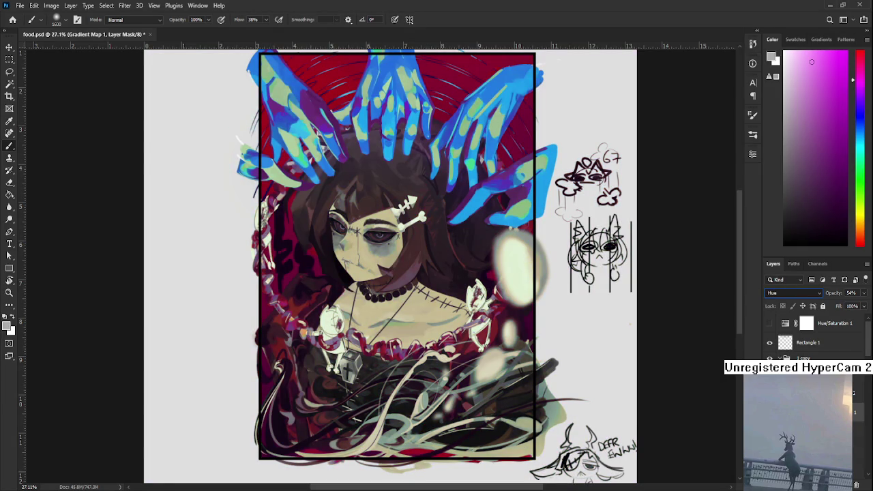
scroll(791, 293, up, 1)
scroll(791, 293, up, 1)
scroll(791, 293, up, 1)
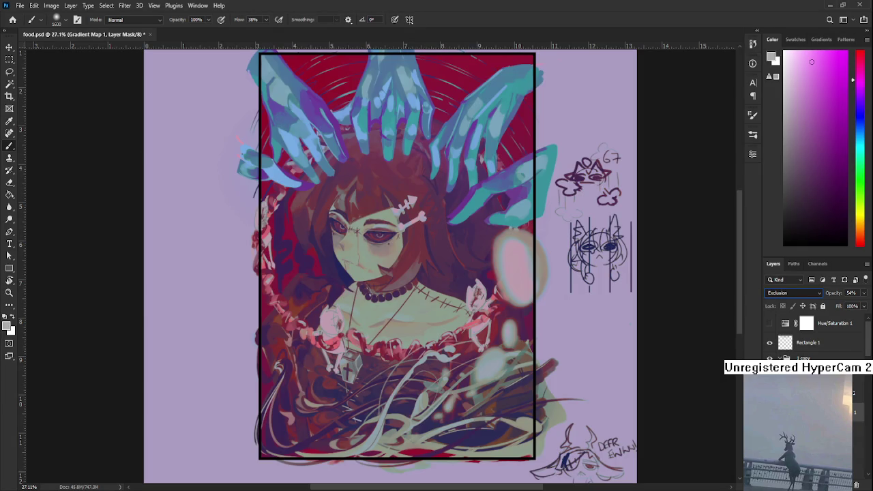
scroll(791, 292, up, 1)
scroll(791, 292, down, 1)
scroll(791, 293, down, 1)
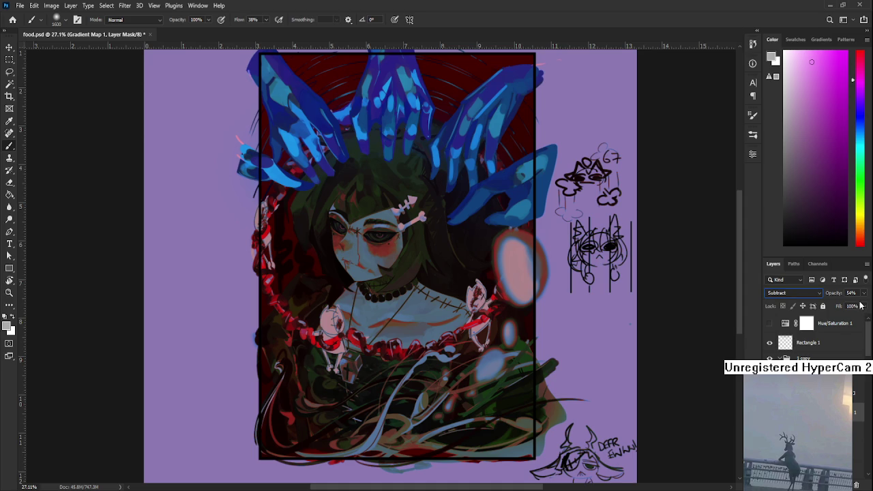
drag(854, 306, 826, 305)
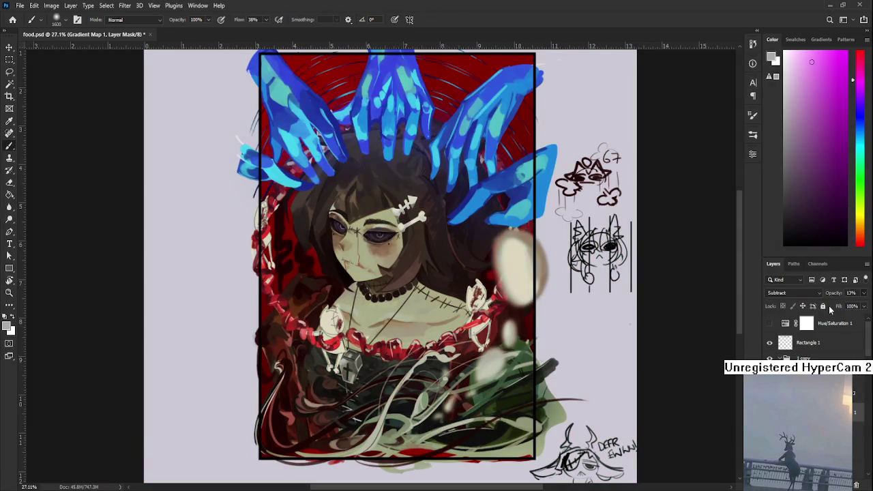
Lower the Subtract grading layer's opacity to about 9%
scroll(370, 266, down, 3)
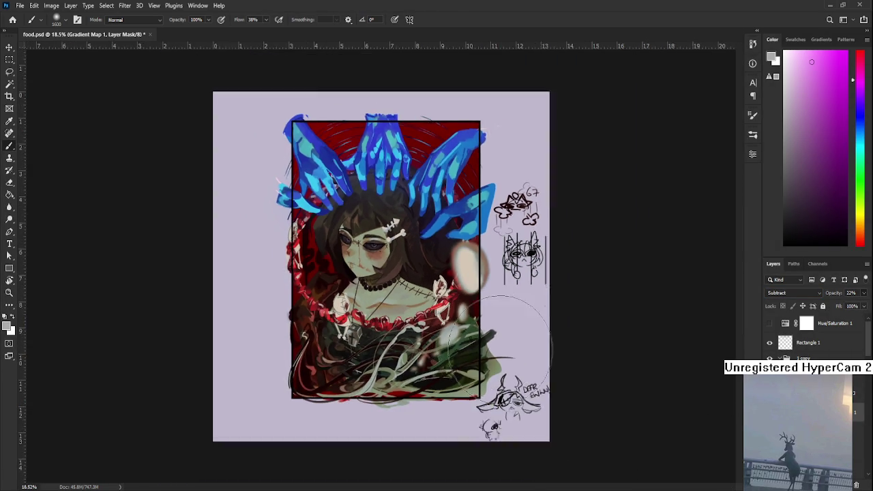
scroll(390, 279, up, 3)
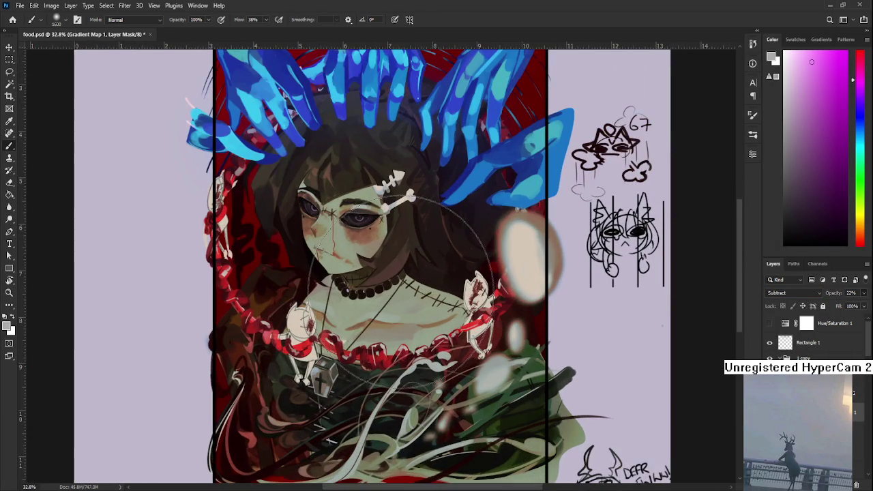
scroll(399, 273, up, 1)
scroll(399, 273, up, 1)
scroll(403, 286, up, 1)
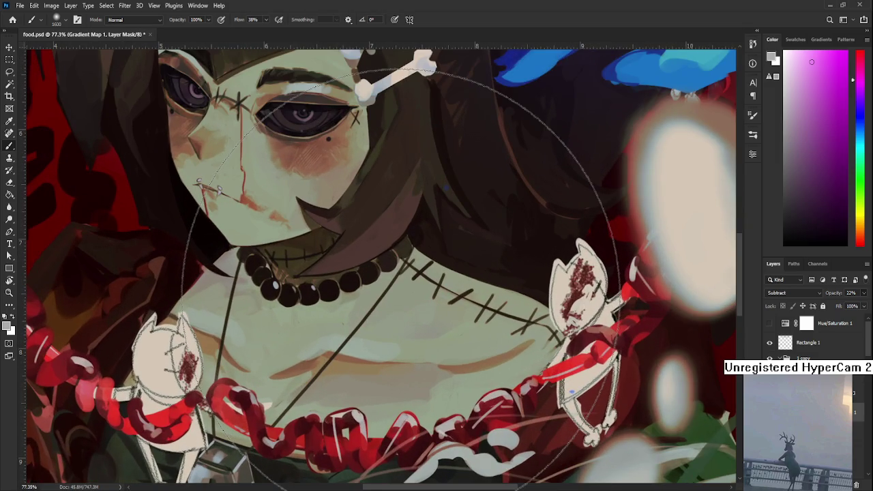
scroll(406, 307, down, 2)
scroll(399, 293, down, 2)
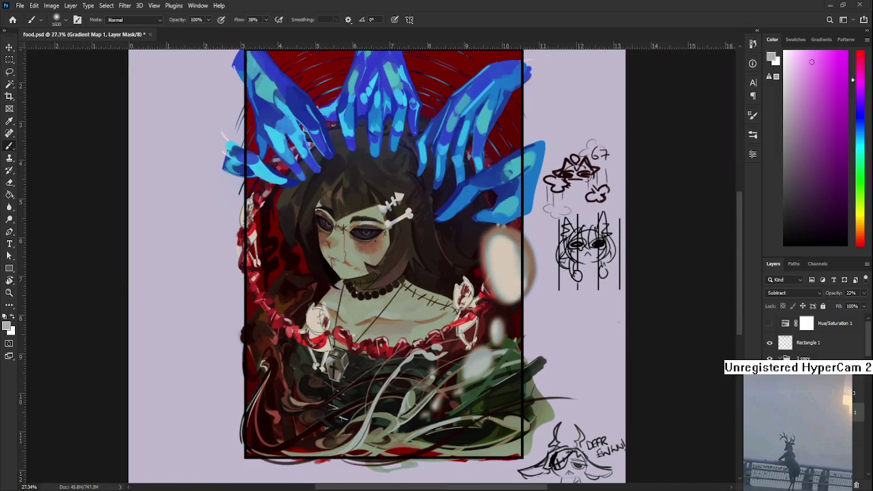
Toggle Hue/Saturation 1 twice to check values in grayscale, ending in full colour
click(769, 323)
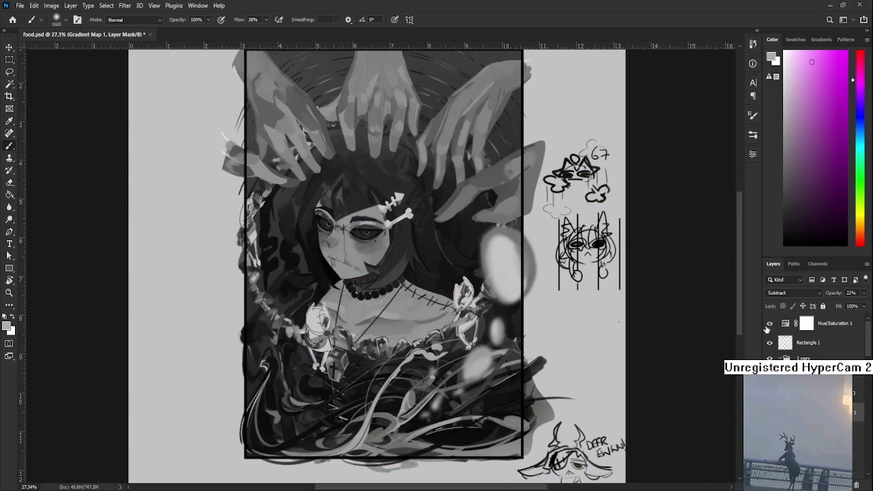
click(769, 324)
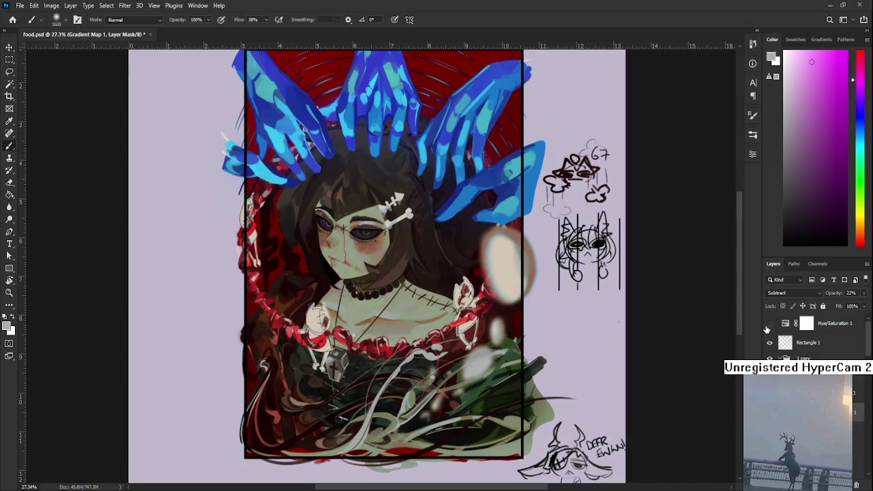
click(769, 323)
click(769, 324)
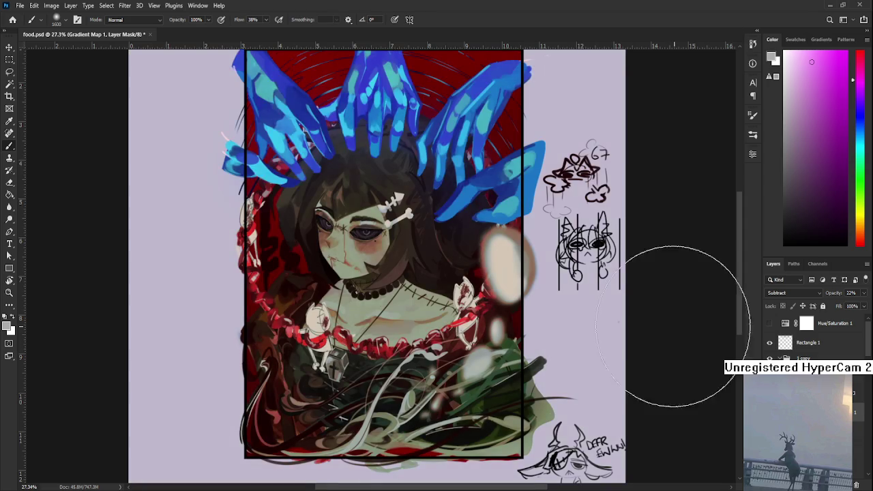
scroll(580, 347, down, 2)
scroll(580, 346, down, 2)
scroll(575, 351, down, 1)
scroll(536, 332, up, 2)
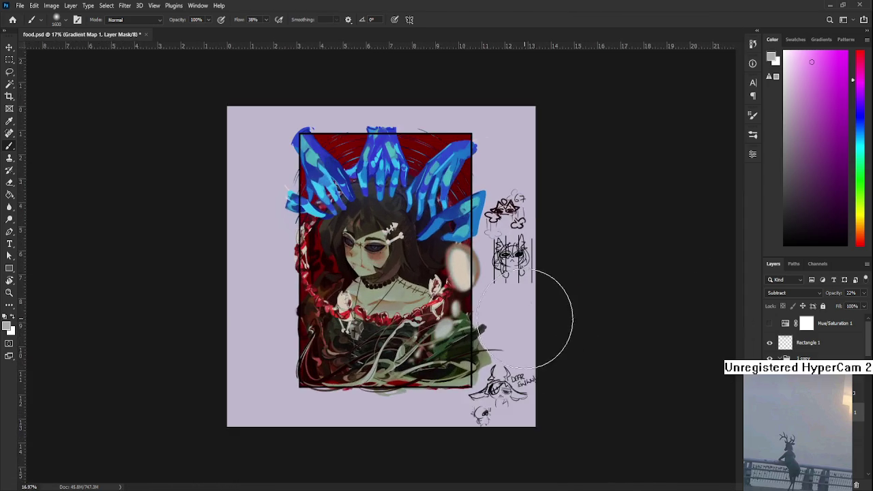
scroll(555, 314, up, 2)
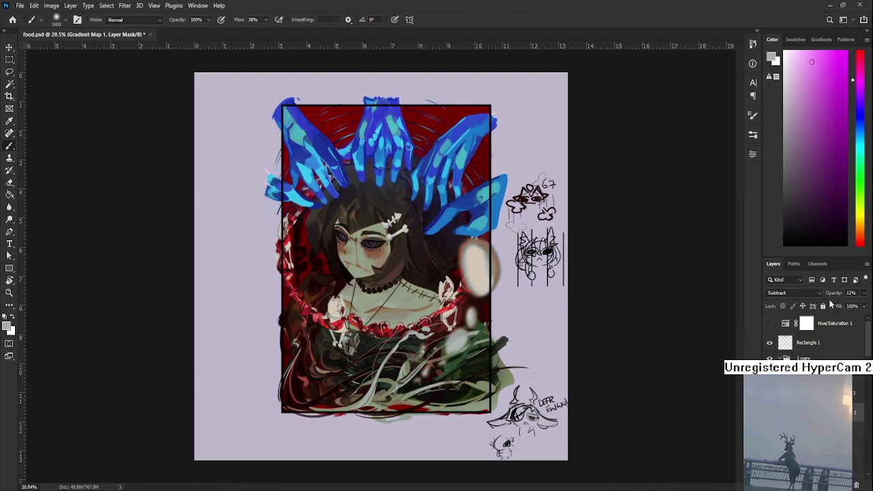